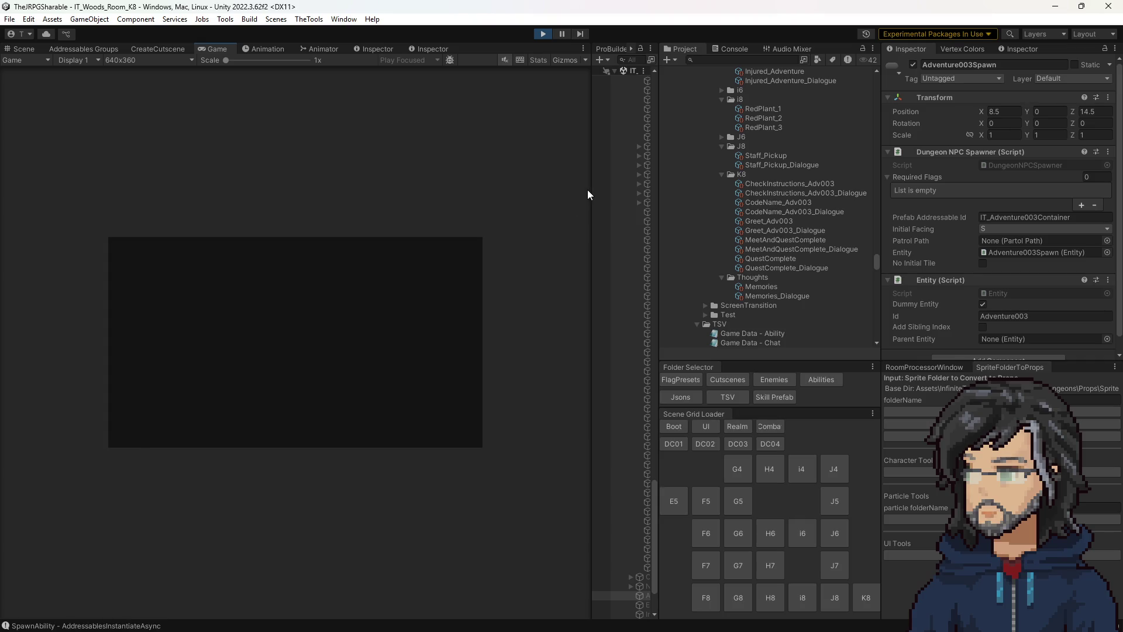
Step: Talk to the injured adventurer to start the K8 woods cutscene, then end play mode
drag(591, 190, 753, 209)
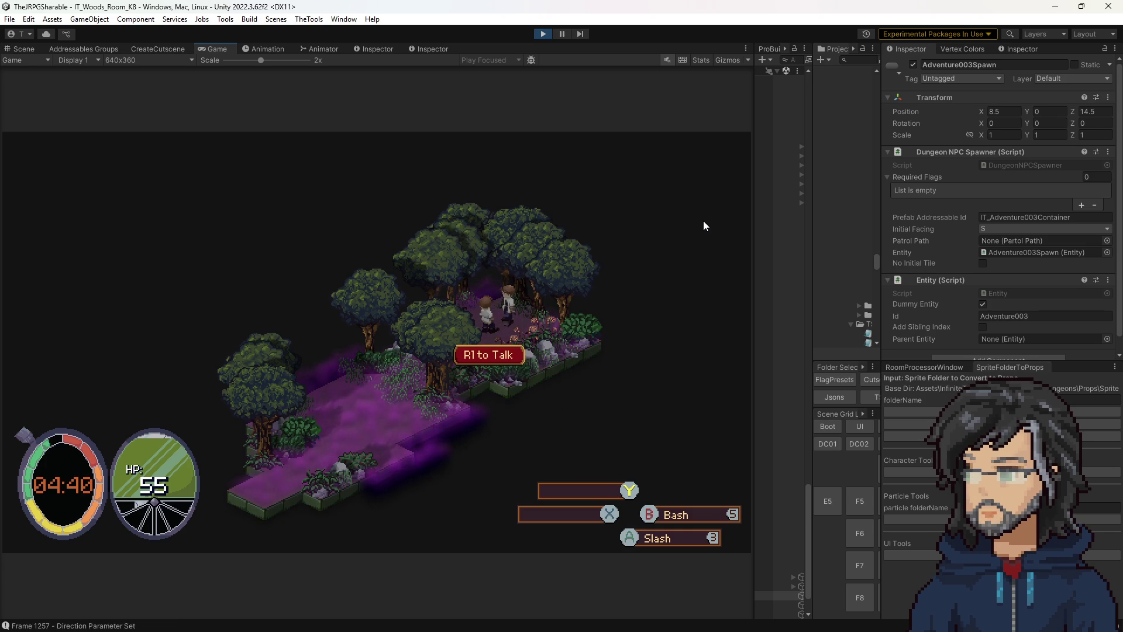
mouse_move(789, 260)
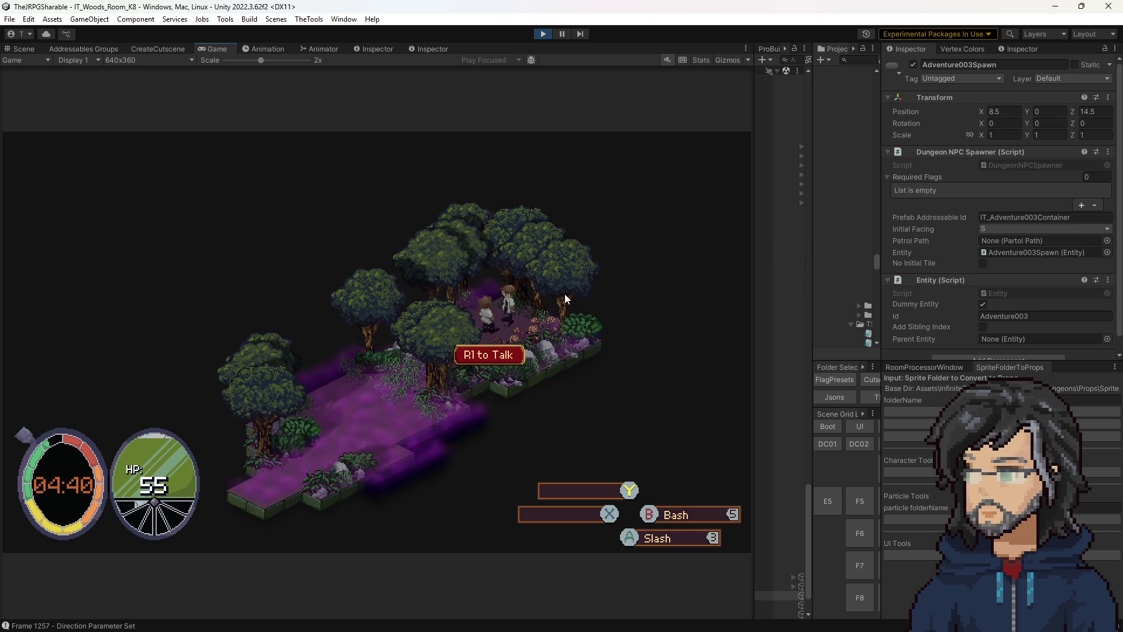
key(e)
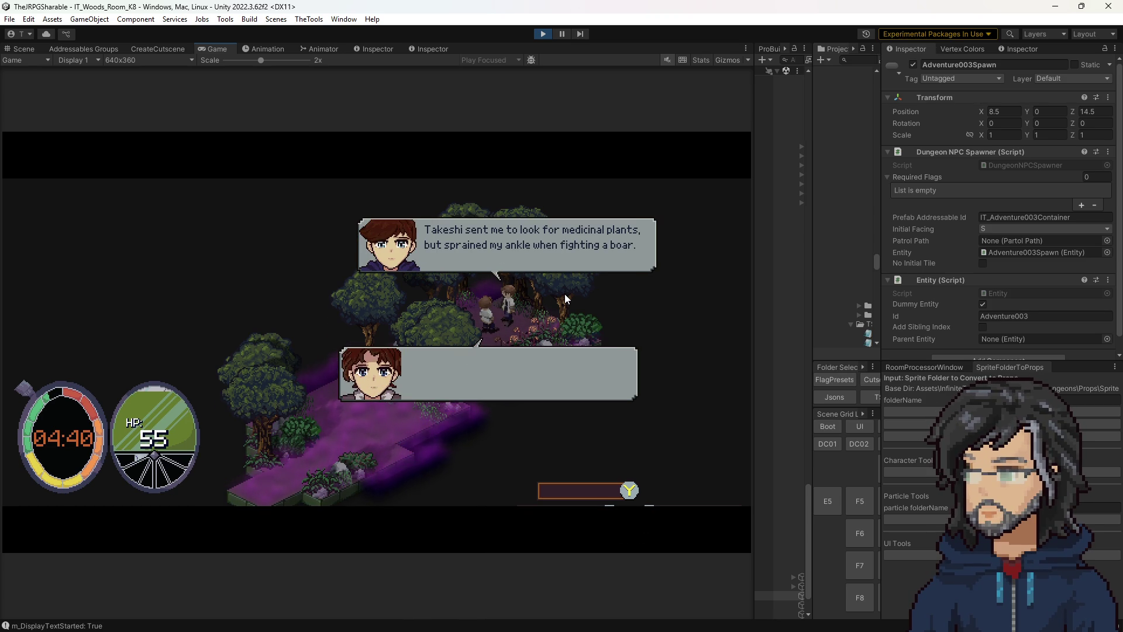
click(543, 35)
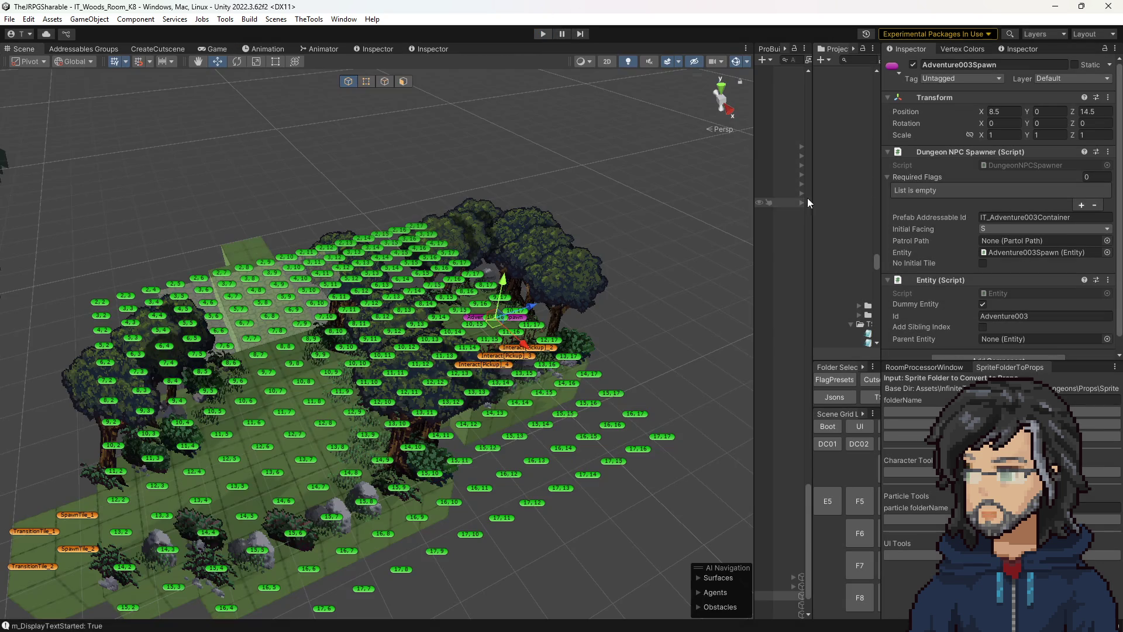
Step: Review QuestComplete, MeetAndQuestComplete and Greet_Adv003's required flags, then start play mode again
drag(796, 197, 755, 213)
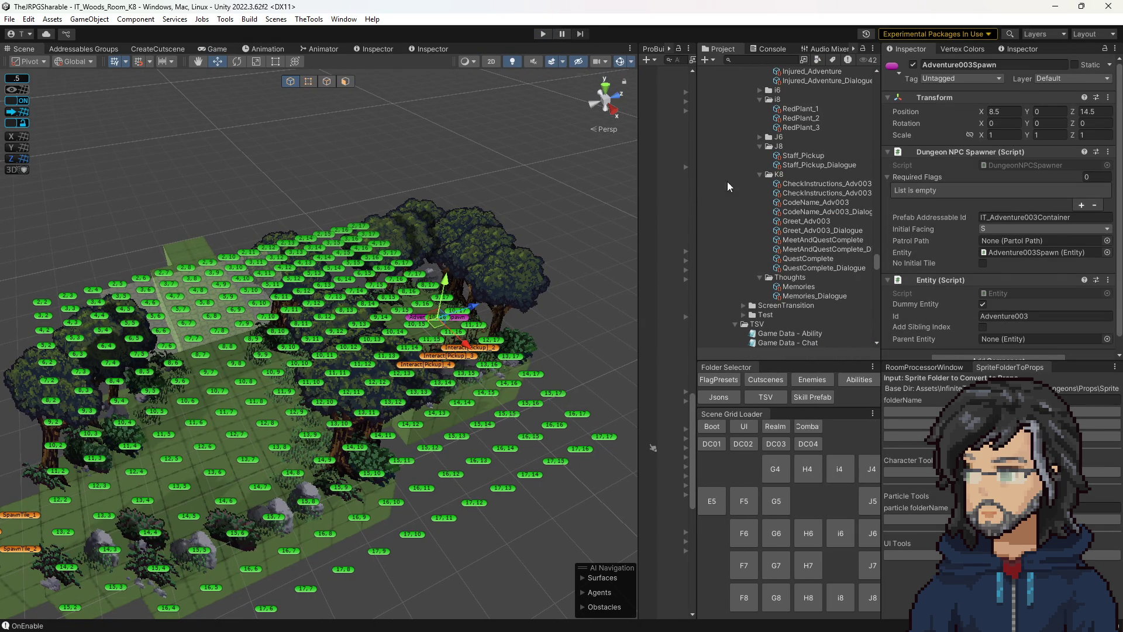
click(808, 259)
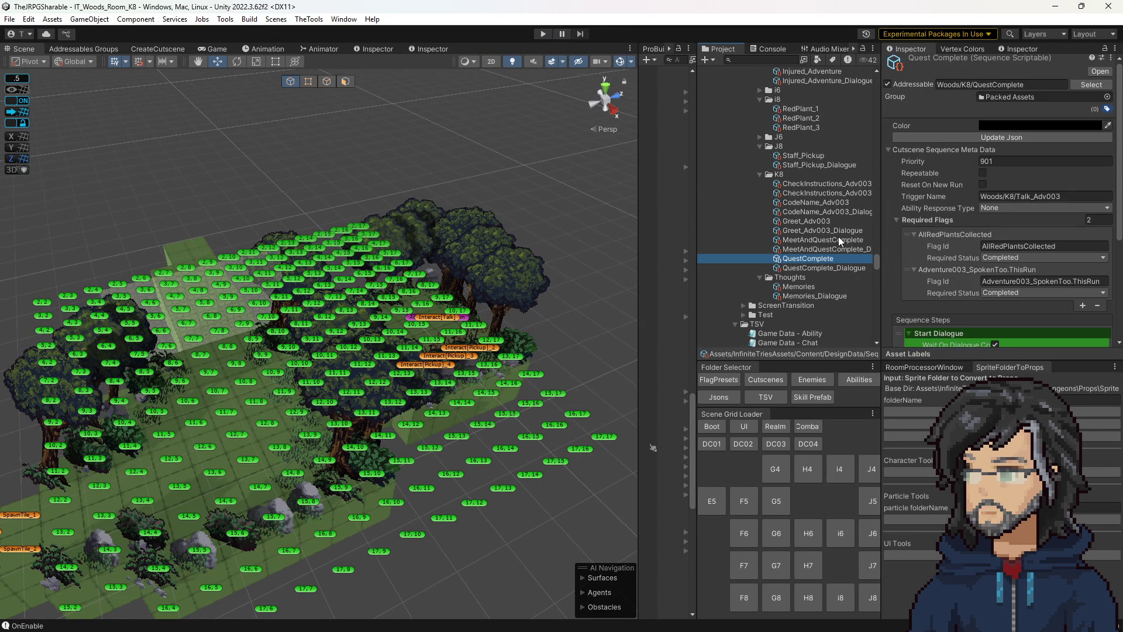
click(812, 243)
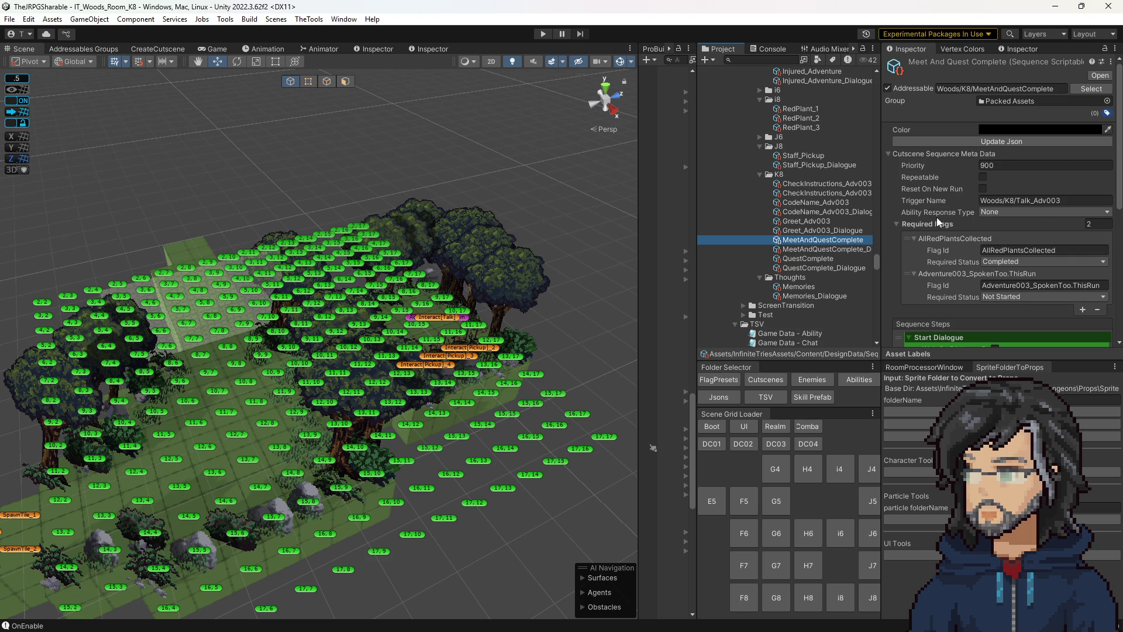
click(828, 223)
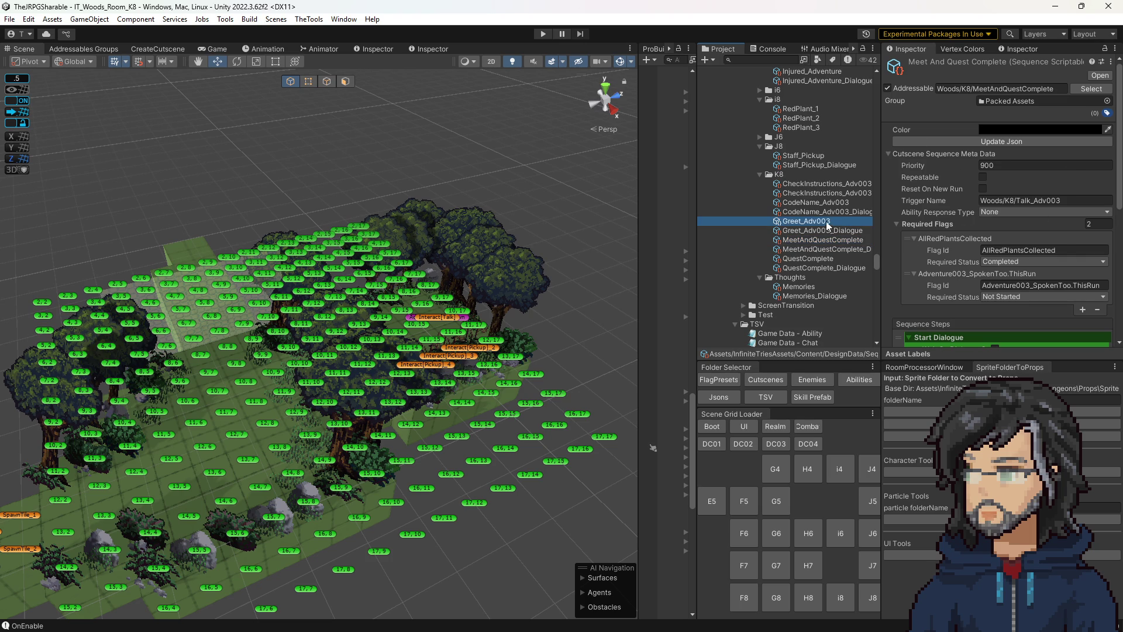
click(976, 145)
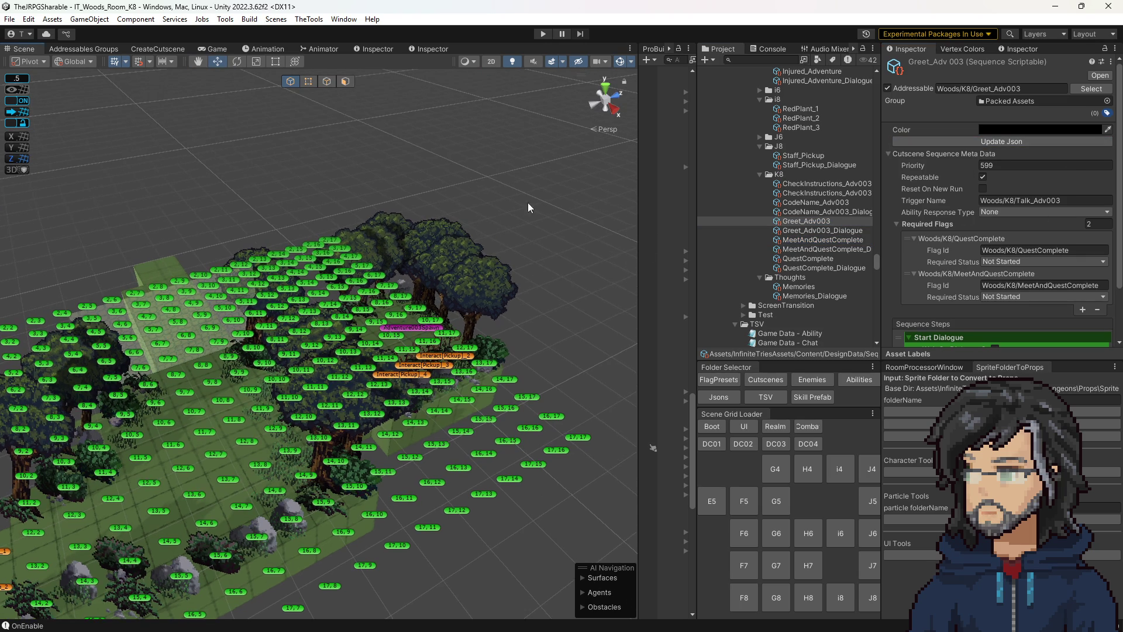
click(542, 34)
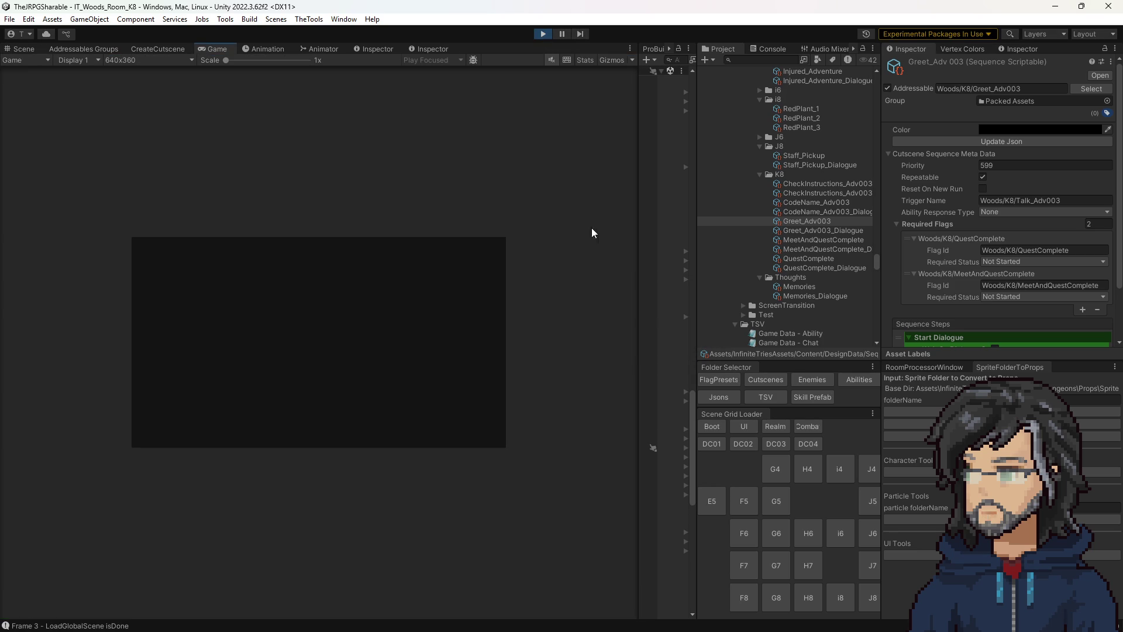
Step: Advance the adventurer's cutscene dialogue to the end and bring the K8 asset list back beside the game
drag(639, 230, 825, 236)
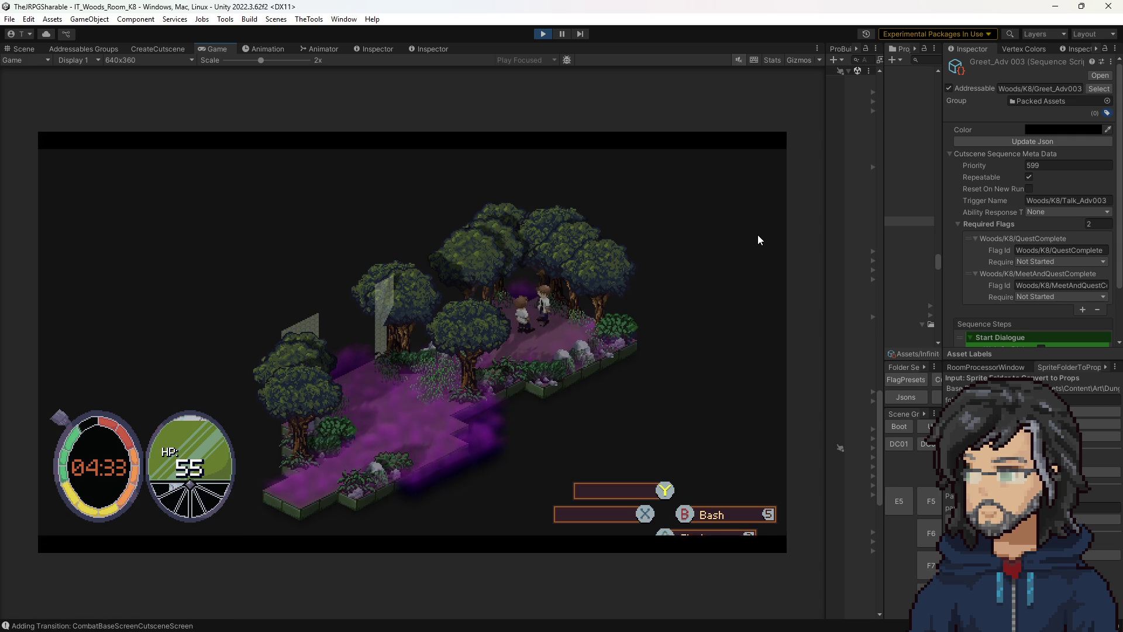
key(space)
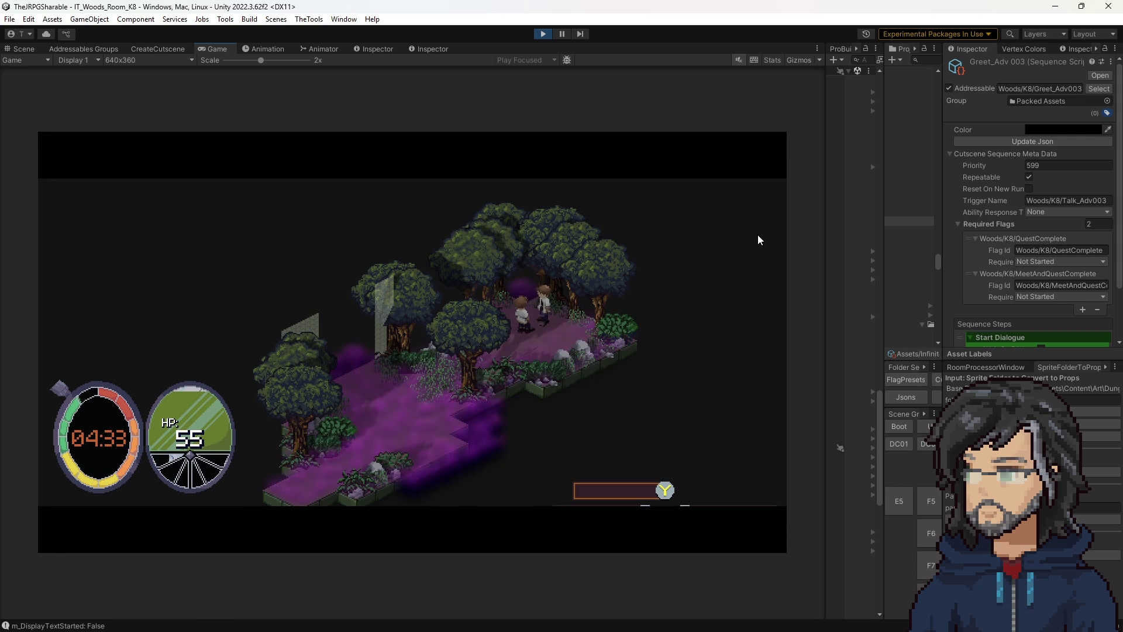
key(space)
key(space)
key(space)
key(space)
key(space)
key(space)
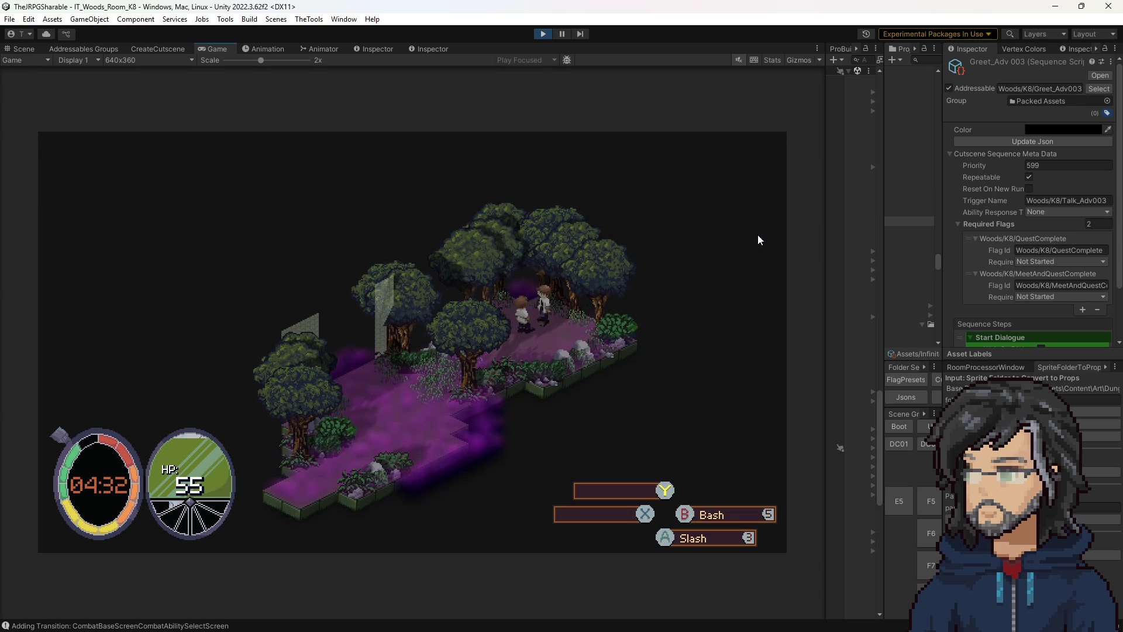
drag(884, 213, 713, 213)
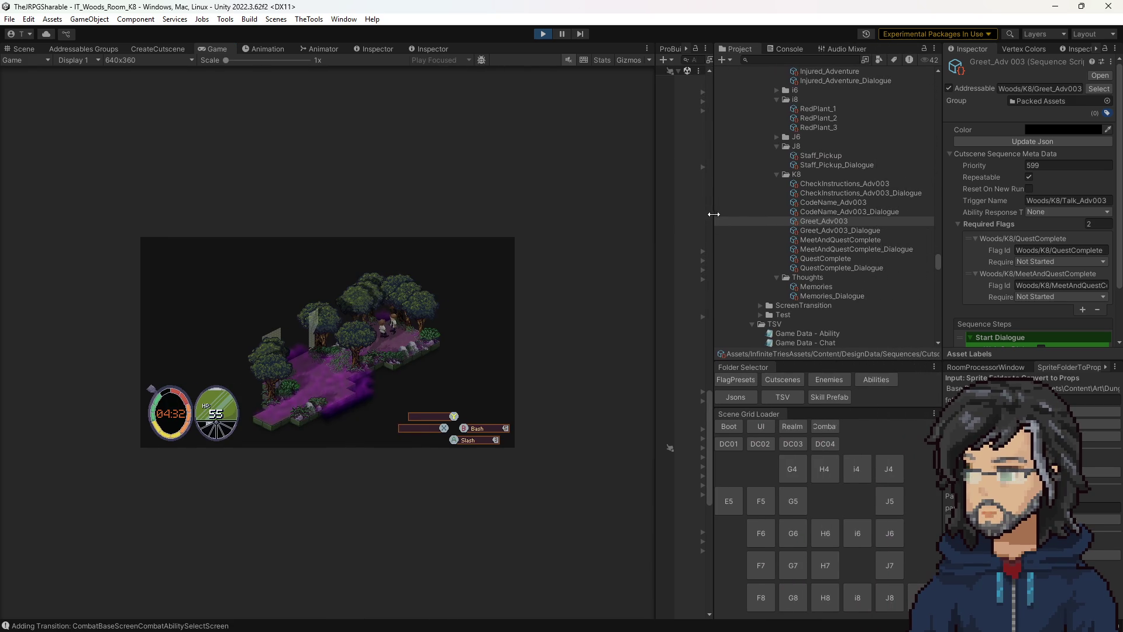
Step: Add a third required flag to CheckInstructions_Adv003 and set it to Woods/K8/QuestComplete from Greet_Adv003
click(841, 185)
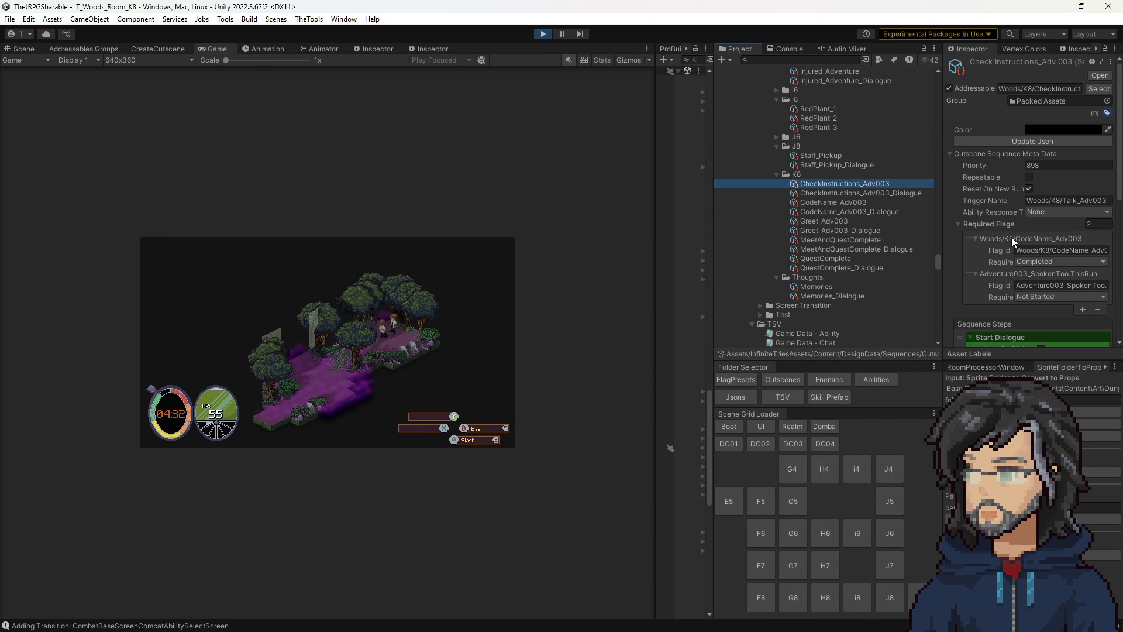
drag(943, 278, 890, 278)
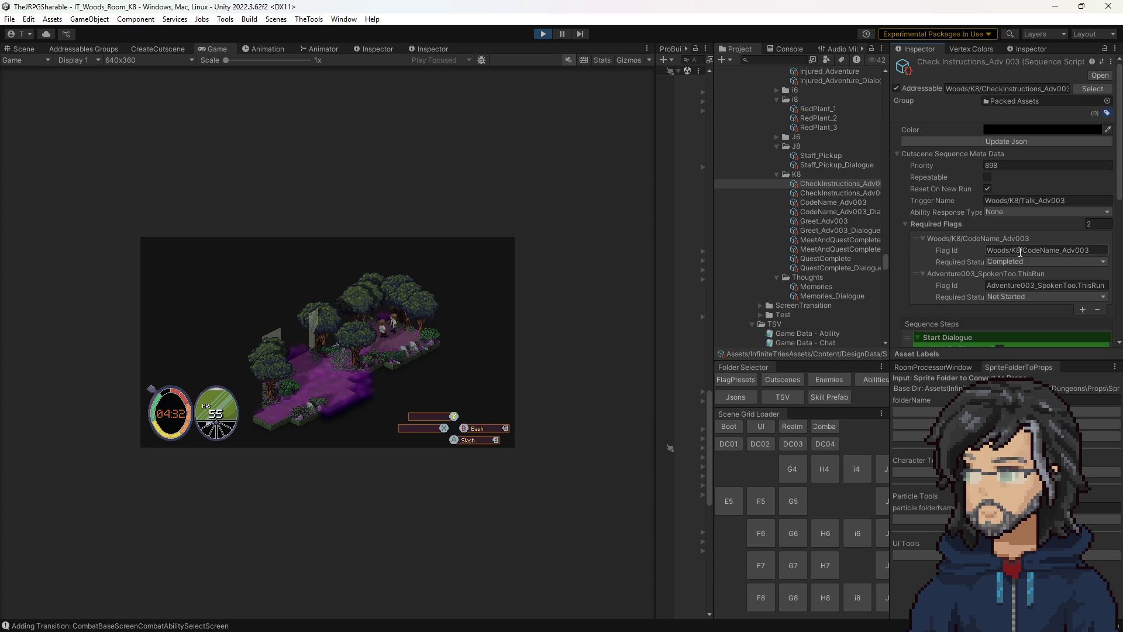
click(845, 201)
click(843, 183)
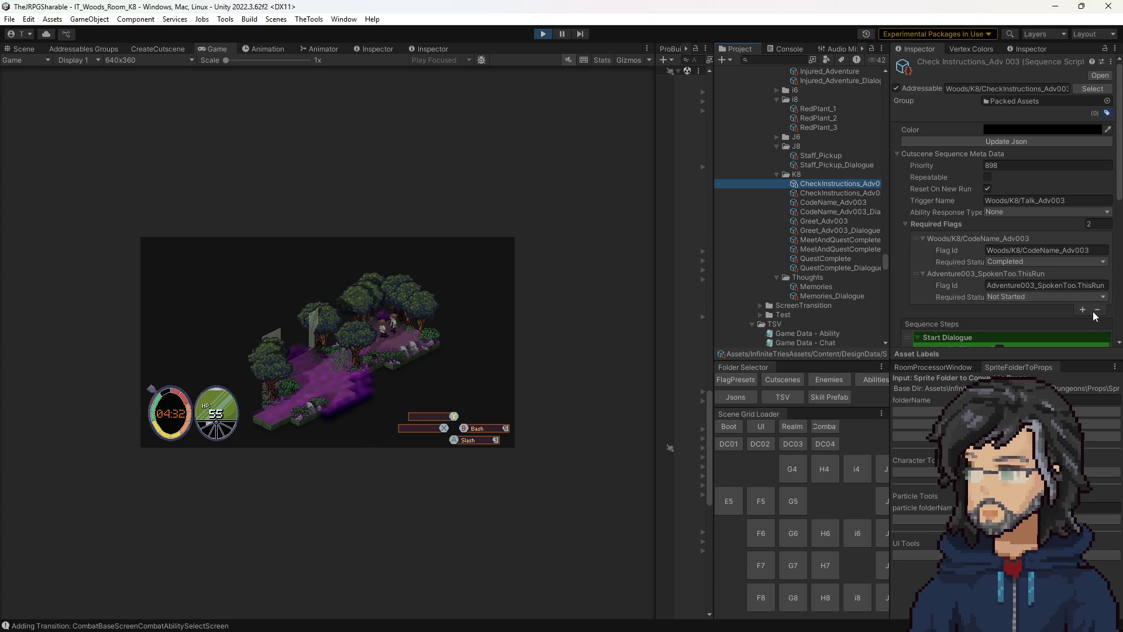
click(1083, 310)
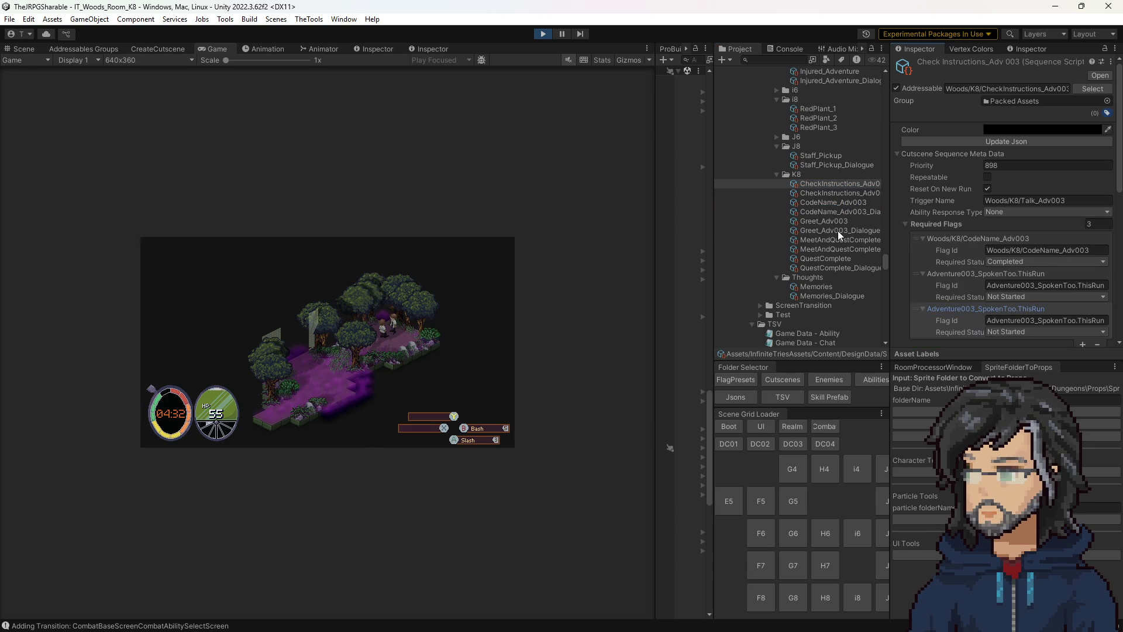
click(816, 220)
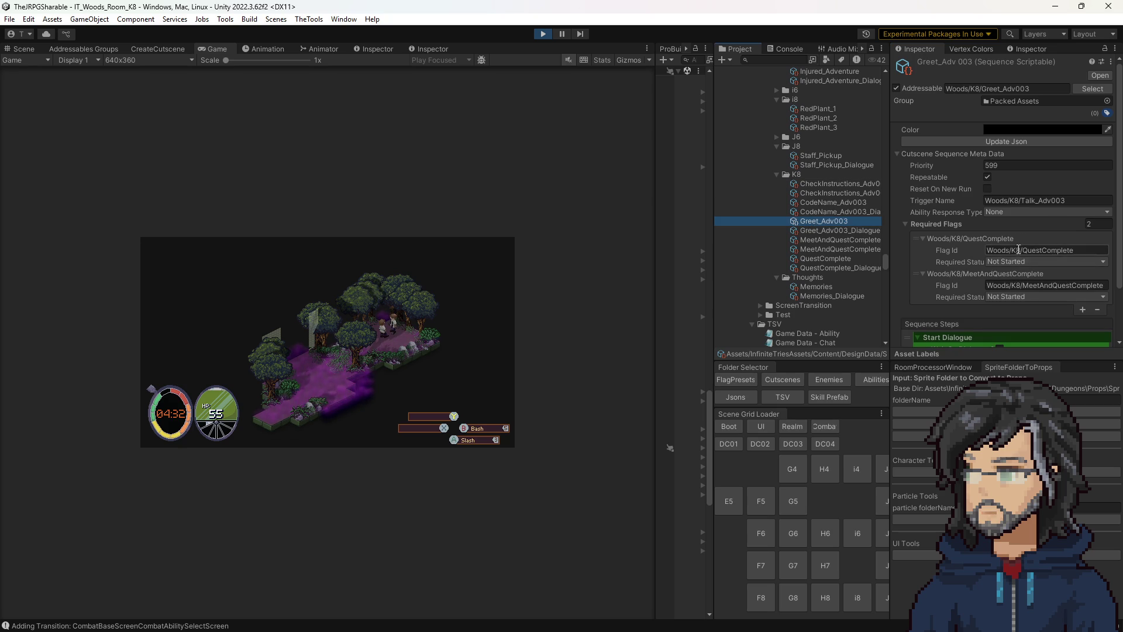
click(1036, 250)
click(839, 185)
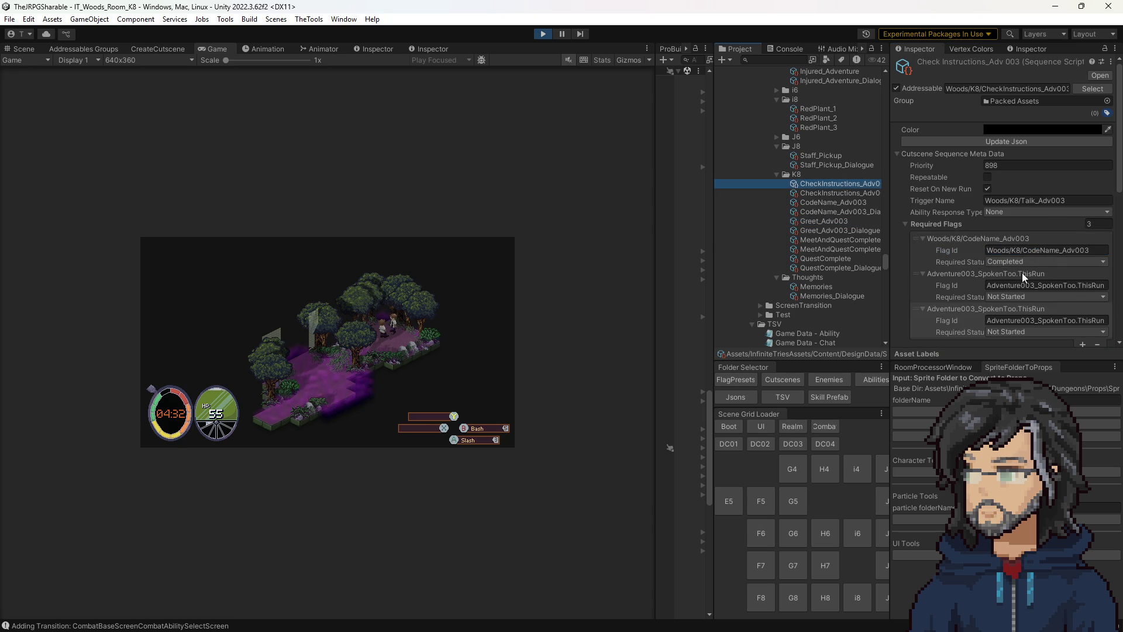
scroll(1018, 237, down, 3)
click(1054, 194)
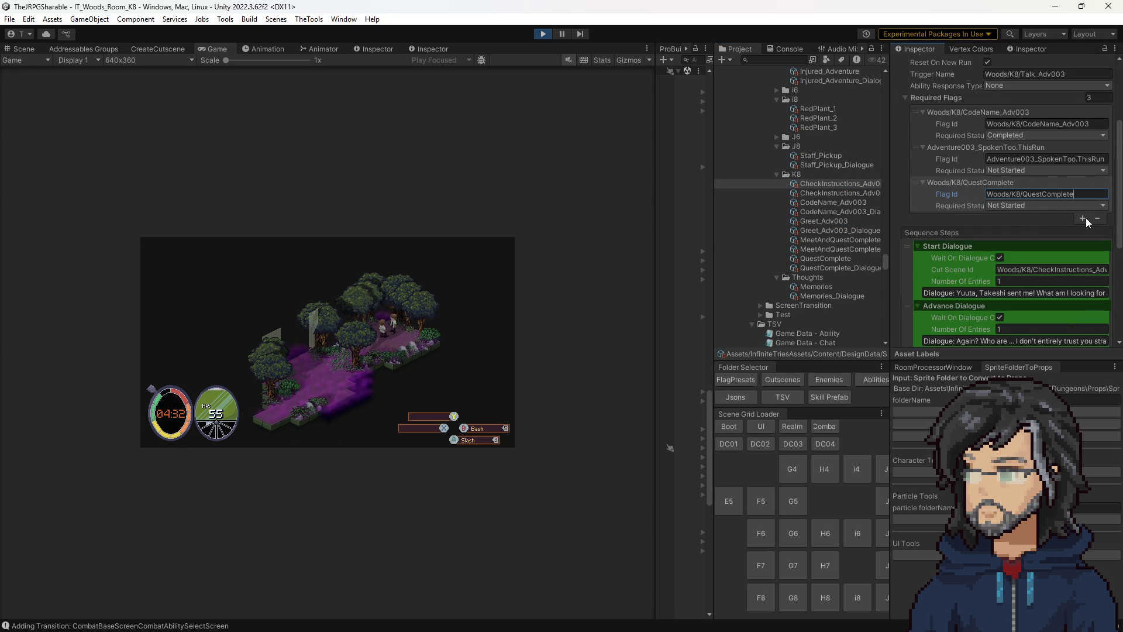
Step: Add a fourth required flag set to Woods/K8/MeetAndQuestComplete and save the cutscene asset
click(1084, 219)
click(1010, 217)
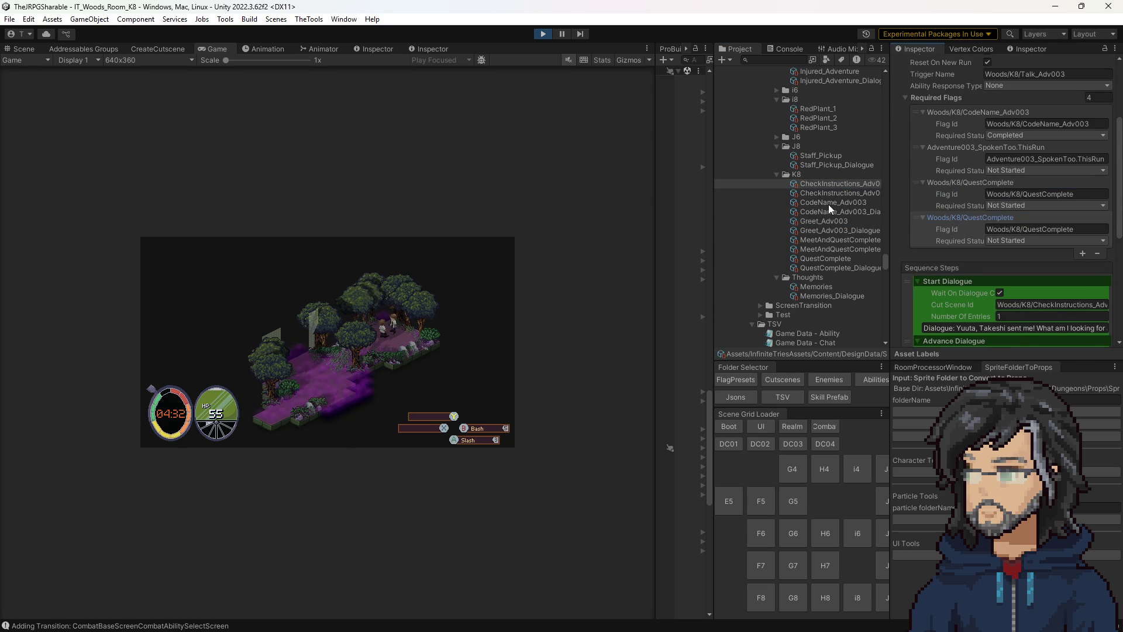
click(834, 240)
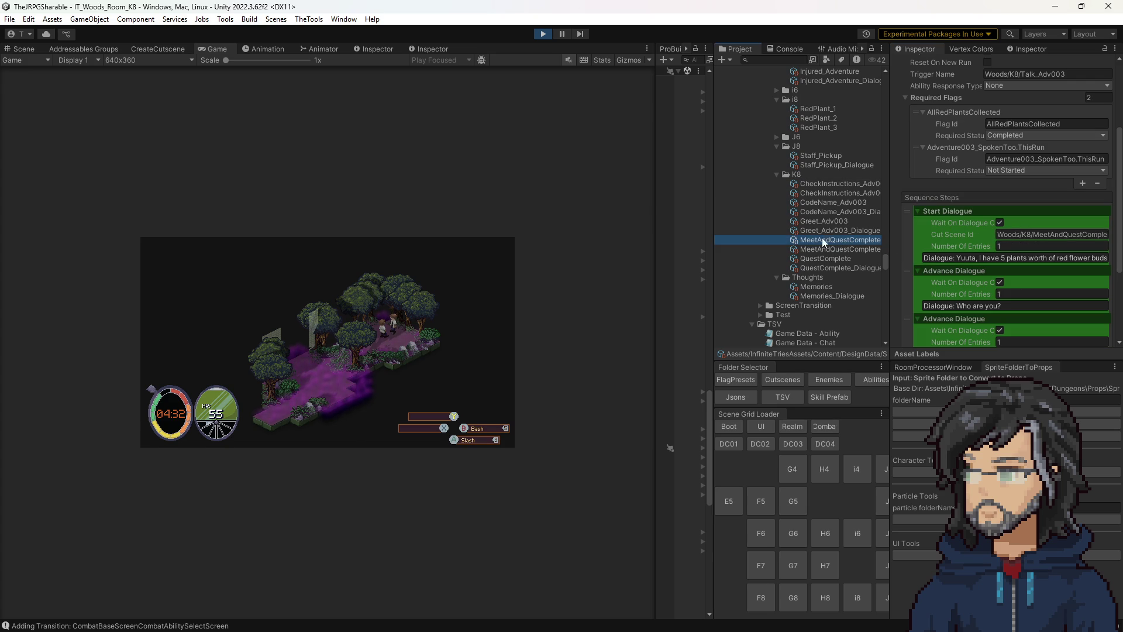
click(828, 222)
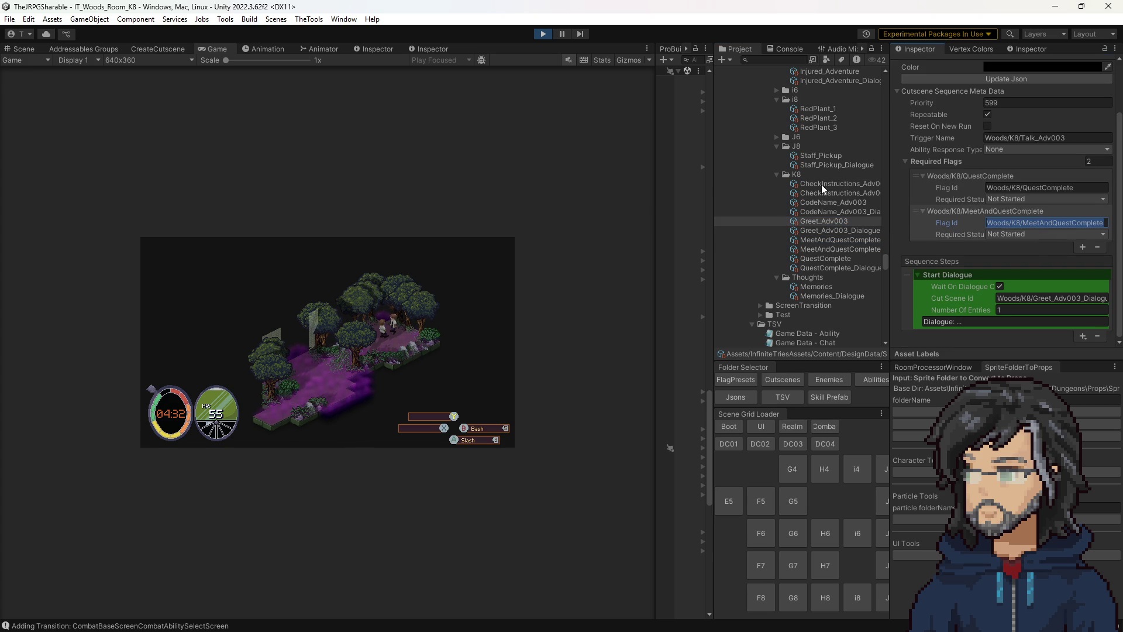
click(856, 185)
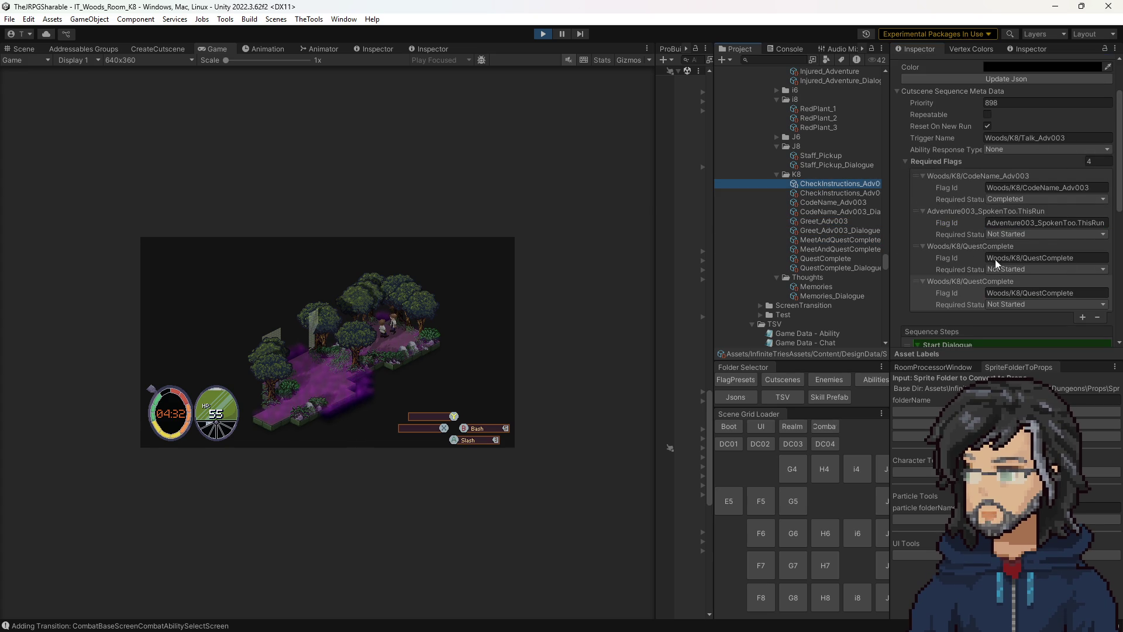
click(1052, 292)
text(Woods/K8/MeetAndQuestComplete)
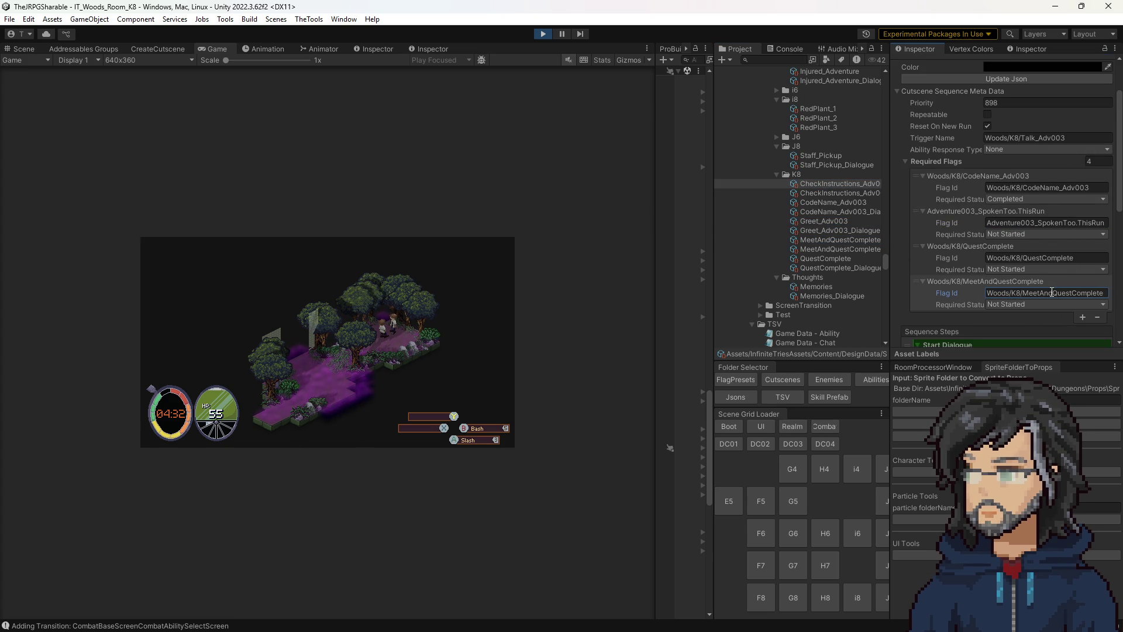
key(ctrl+s)
scroll(1023, 228, down, 5)
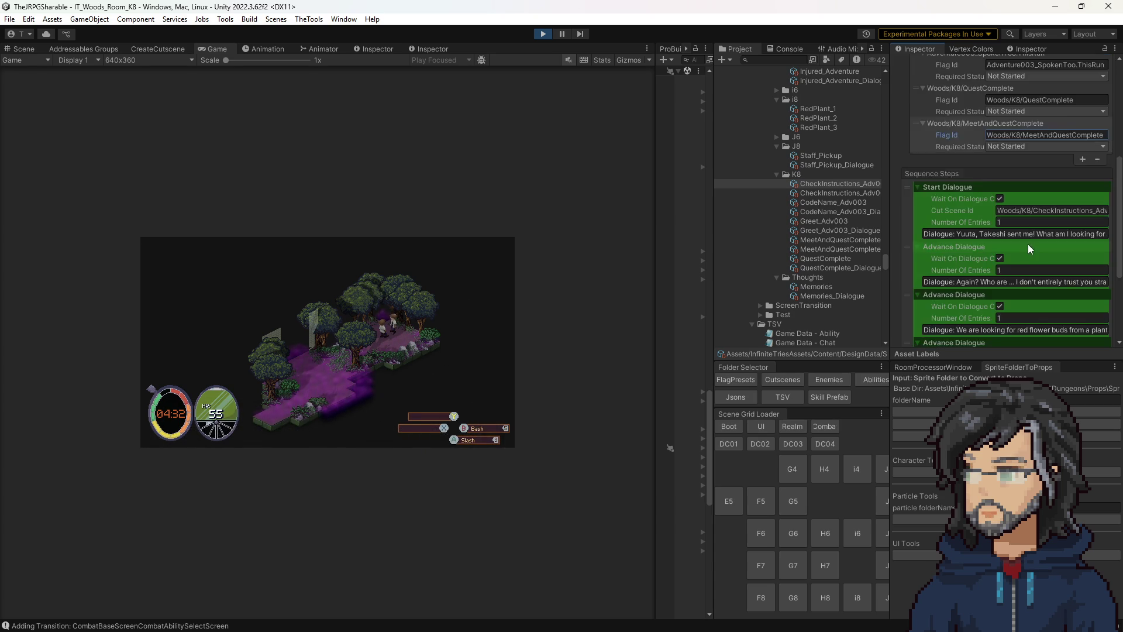
scroll(1029, 243, up, 2)
scroll(1012, 244, up, 2)
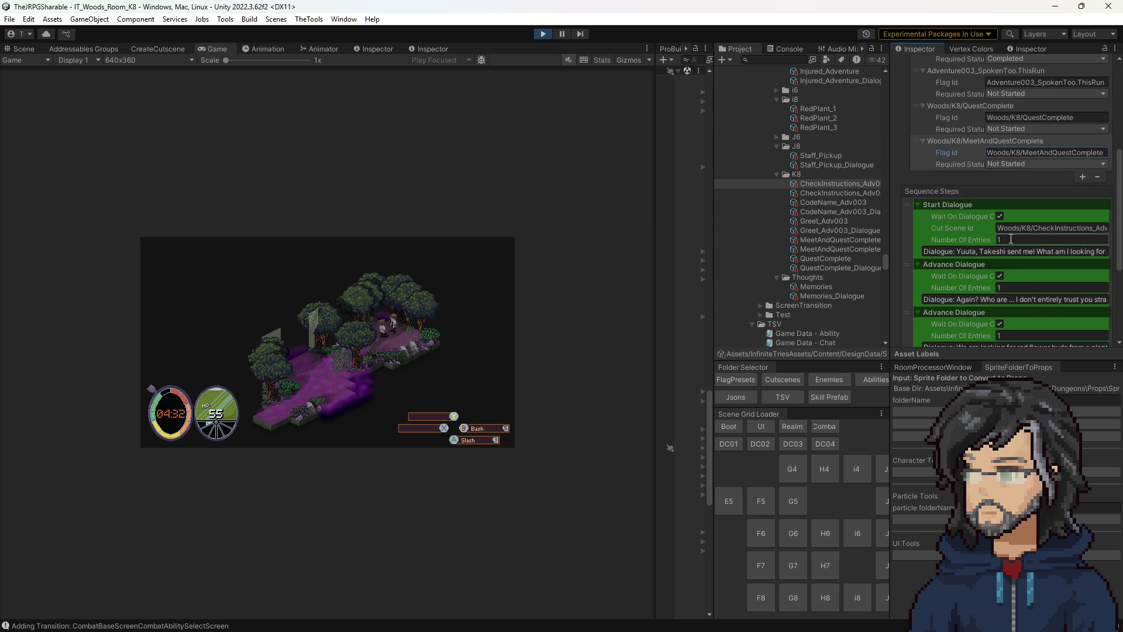
scroll(1009, 233, up, 2)
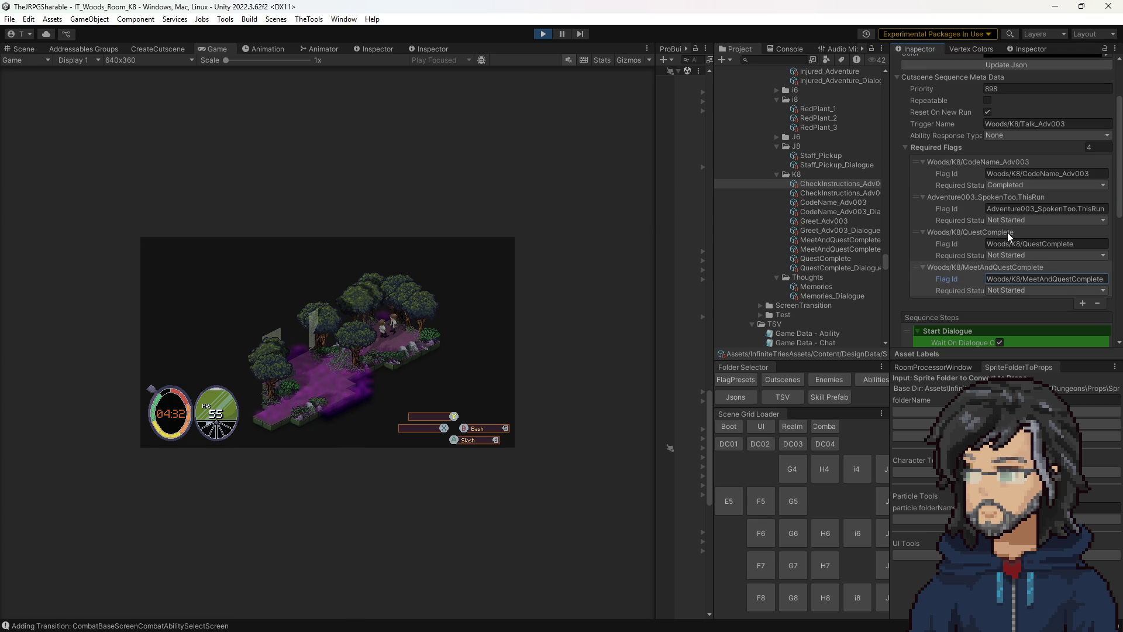
scroll(1003, 230, up, 1)
scroll(1017, 222, up, 1)
scroll(1012, 224, down, 3)
scroll(1011, 224, down, 2)
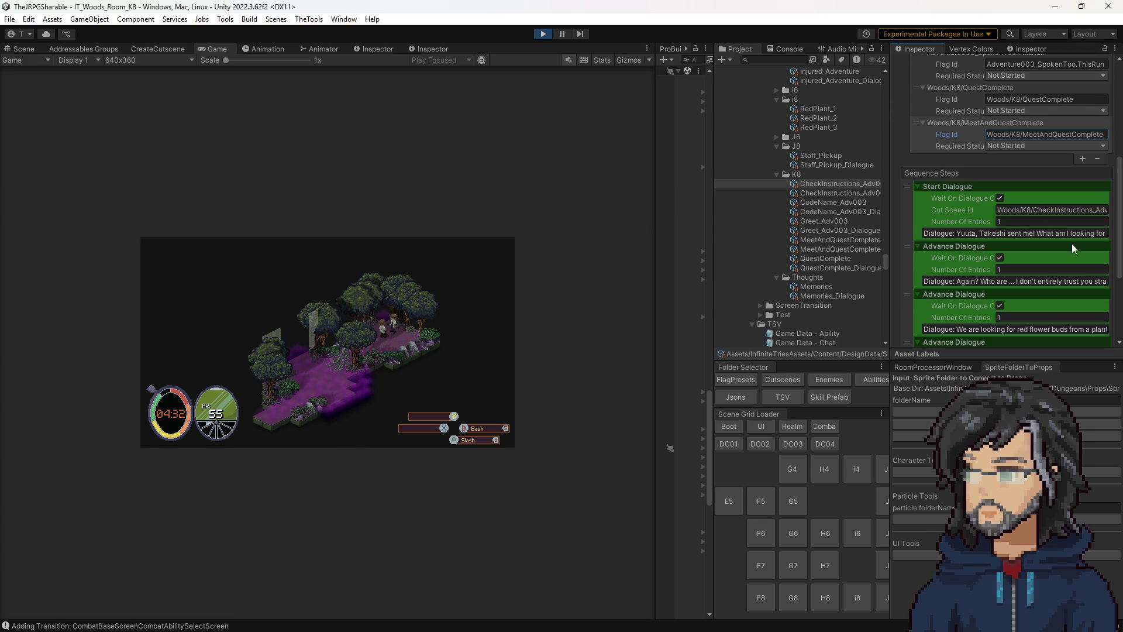
scroll(1048, 299, up, 2)
scroll(1052, 286, up, 1)
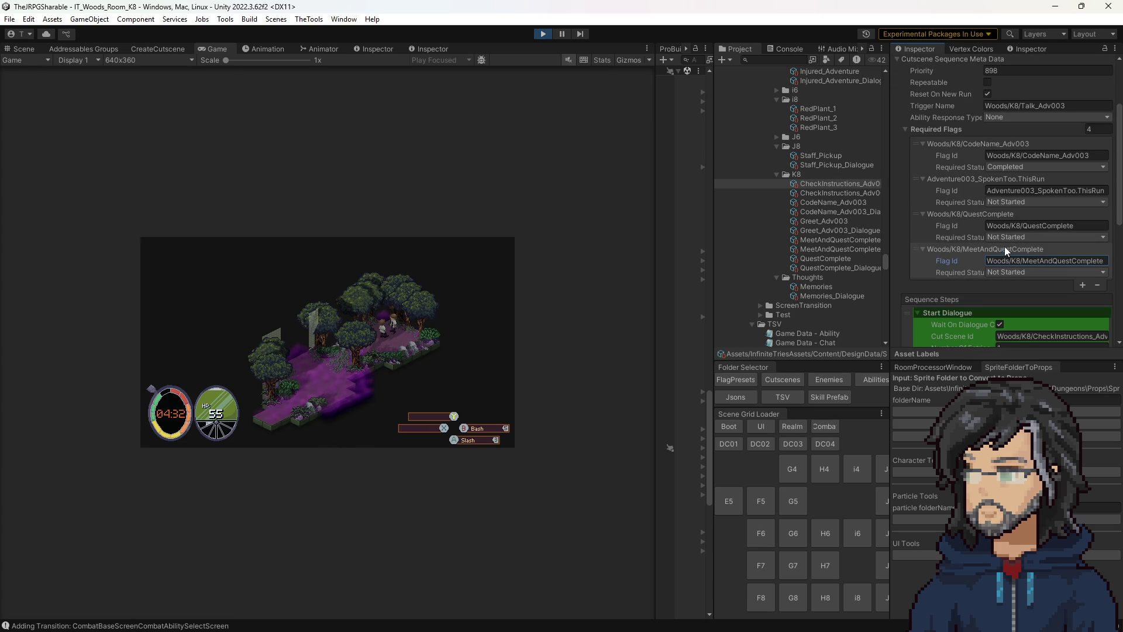
Step: Check the Adventure003_SpokenToo flag id text, then give the running game focus
drag(1019, 190, 1106, 191)
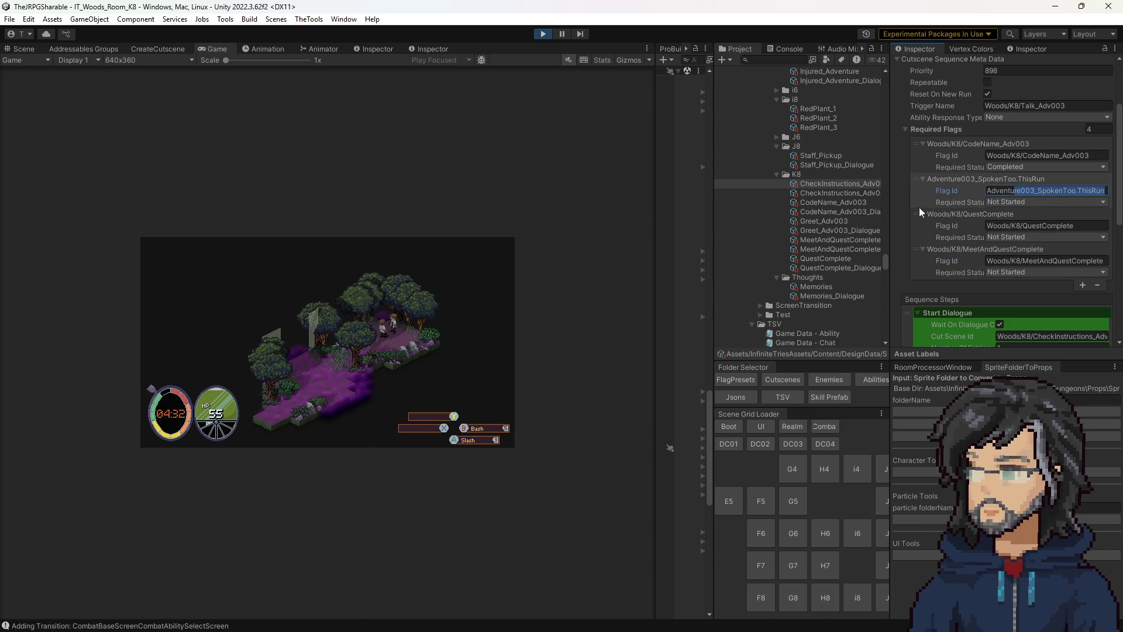
click(551, 260)
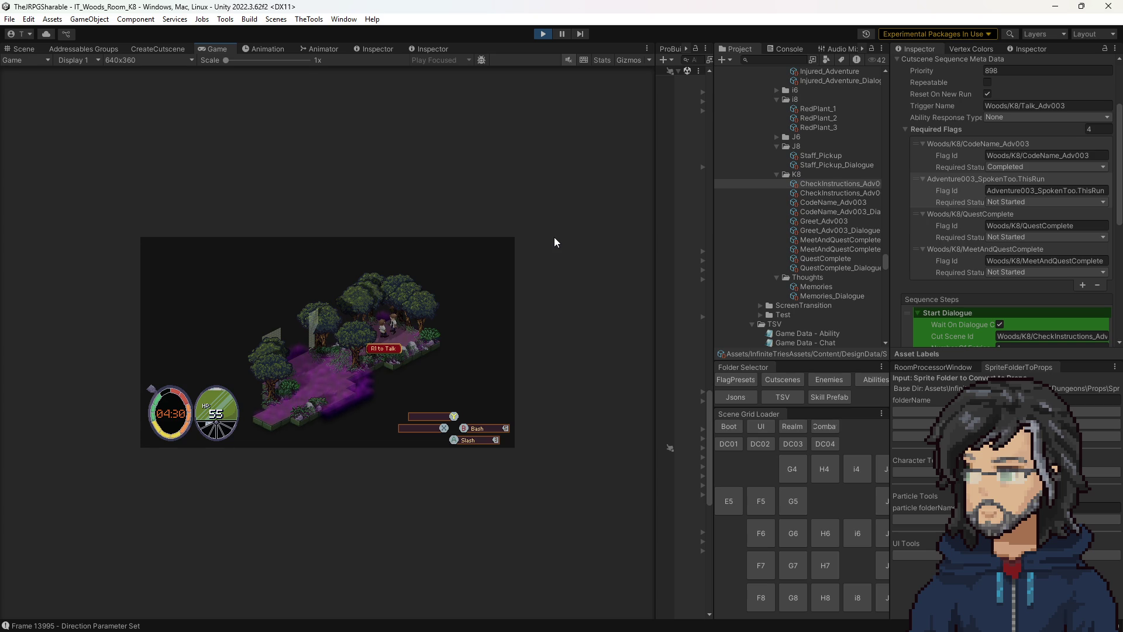
Step: Walk the character through the K8 woods room, then end play mode
key(d)
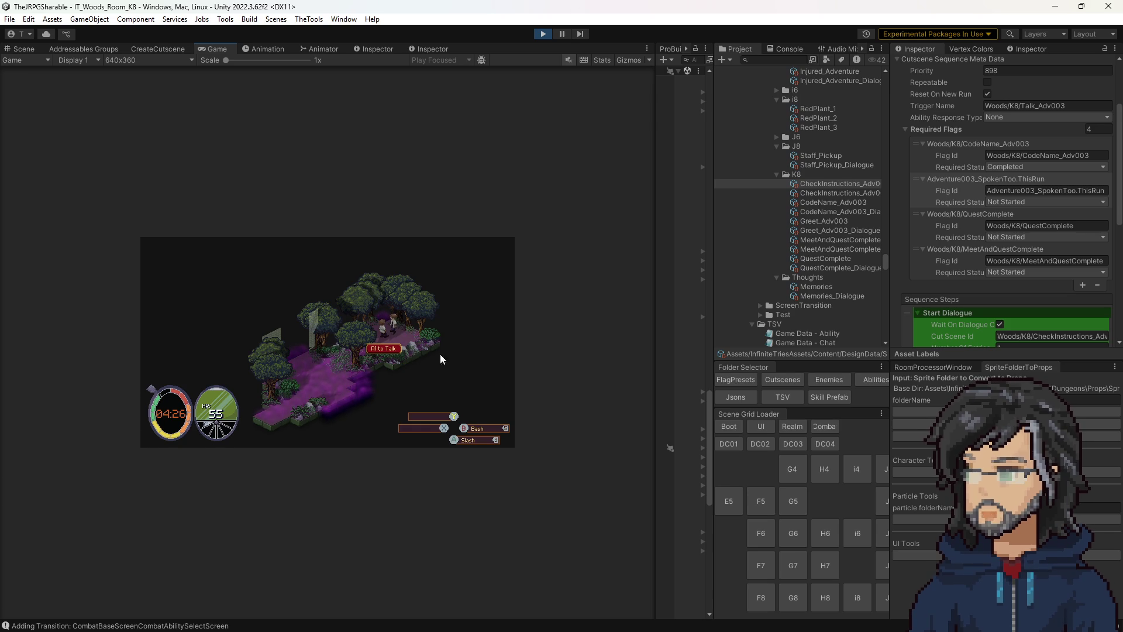
click(543, 33)
scroll(1007, 256, down, 2)
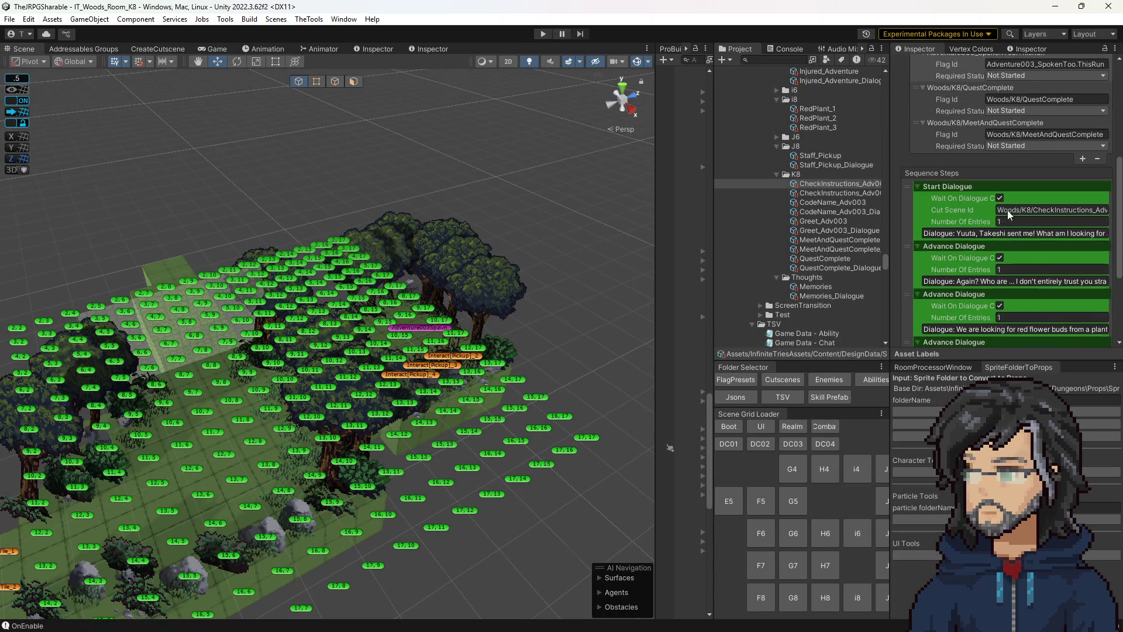
Step: Review CodeName_Adv003, MeetAndQuestComplete and CheckInstructions_Adv003, then start editing Greet_Adv003's required flag count
click(821, 203)
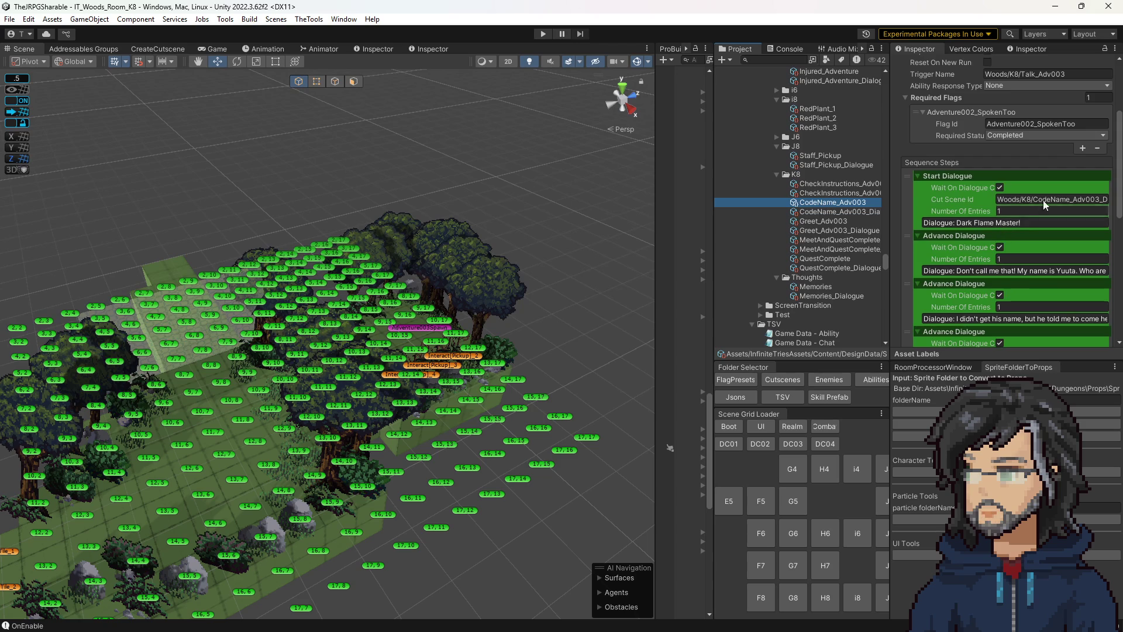
scroll(1002, 191, up, 3)
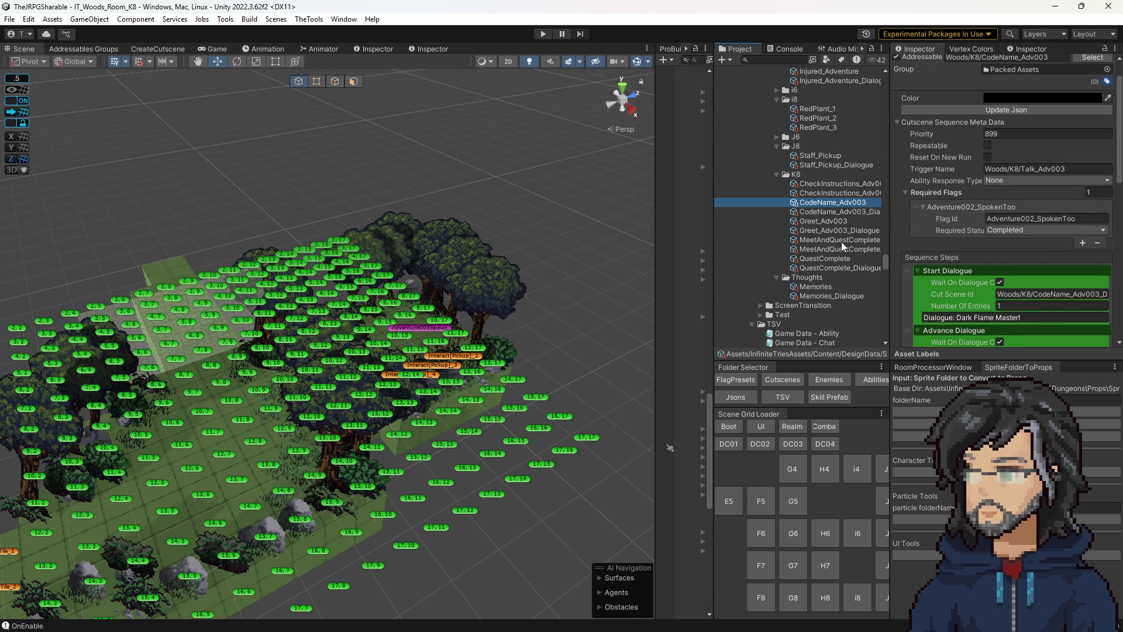
click(842, 241)
click(836, 185)
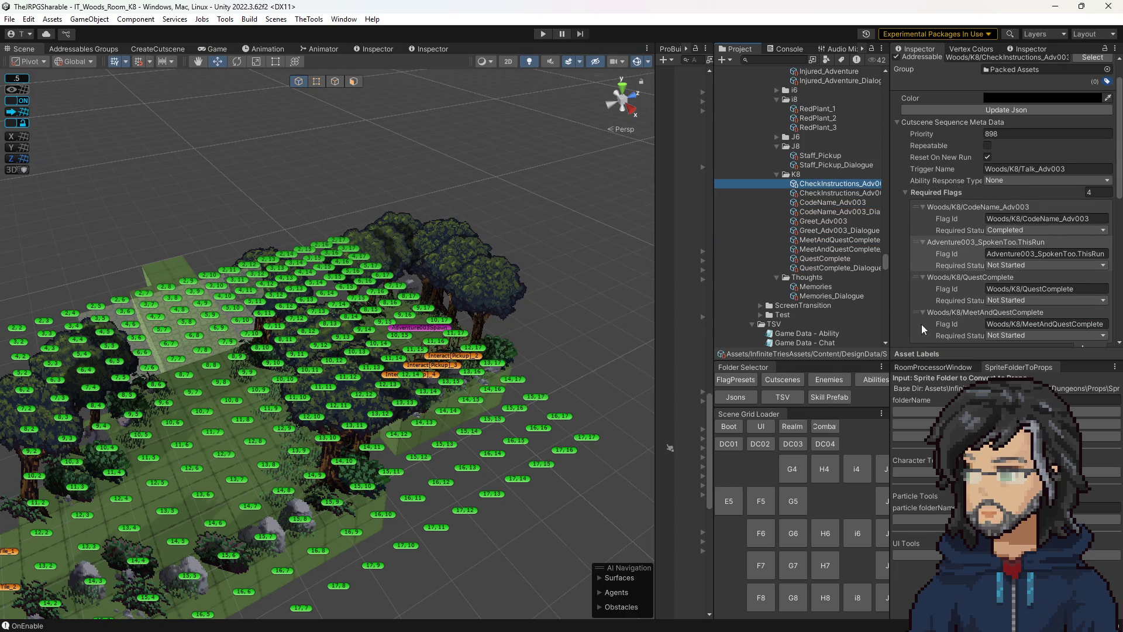
click(839, 222)
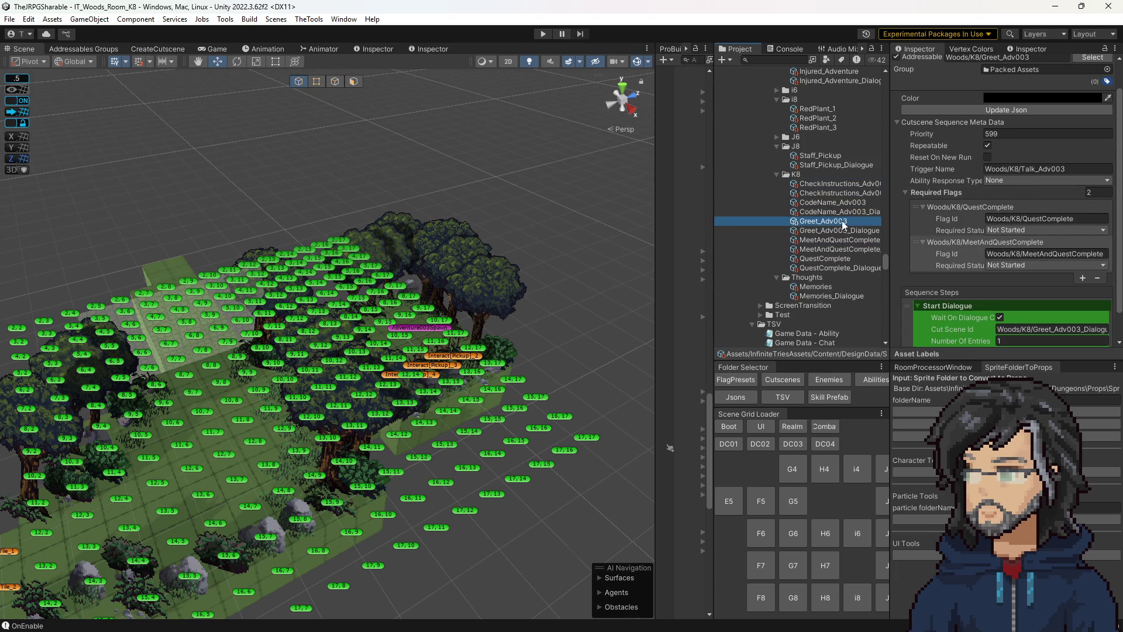
click(947, 230)
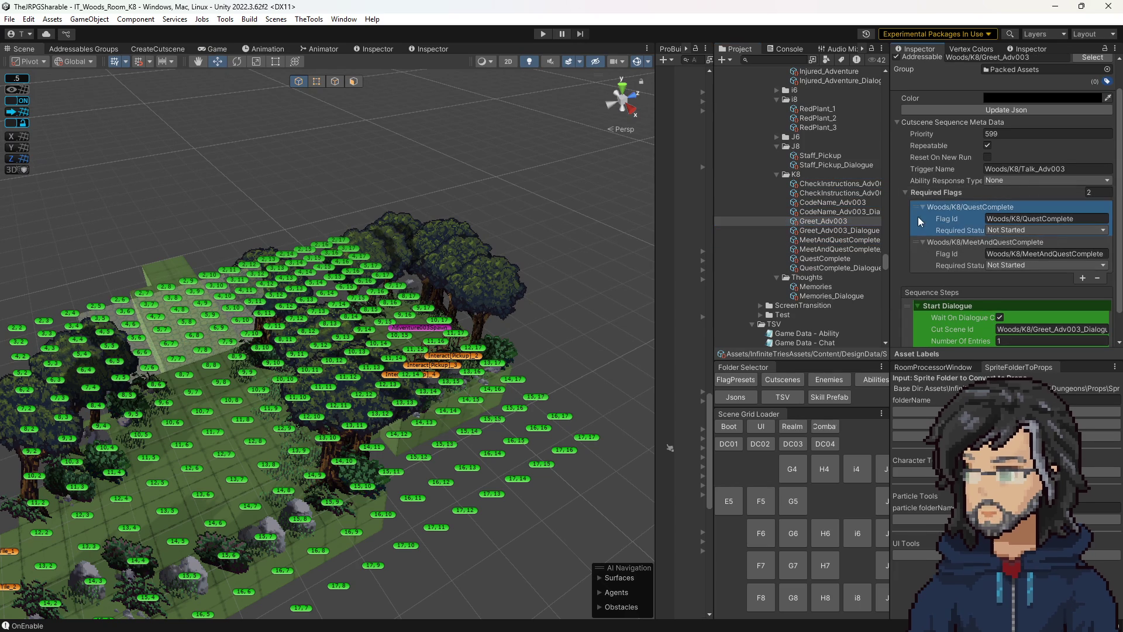
click(1093, 193)
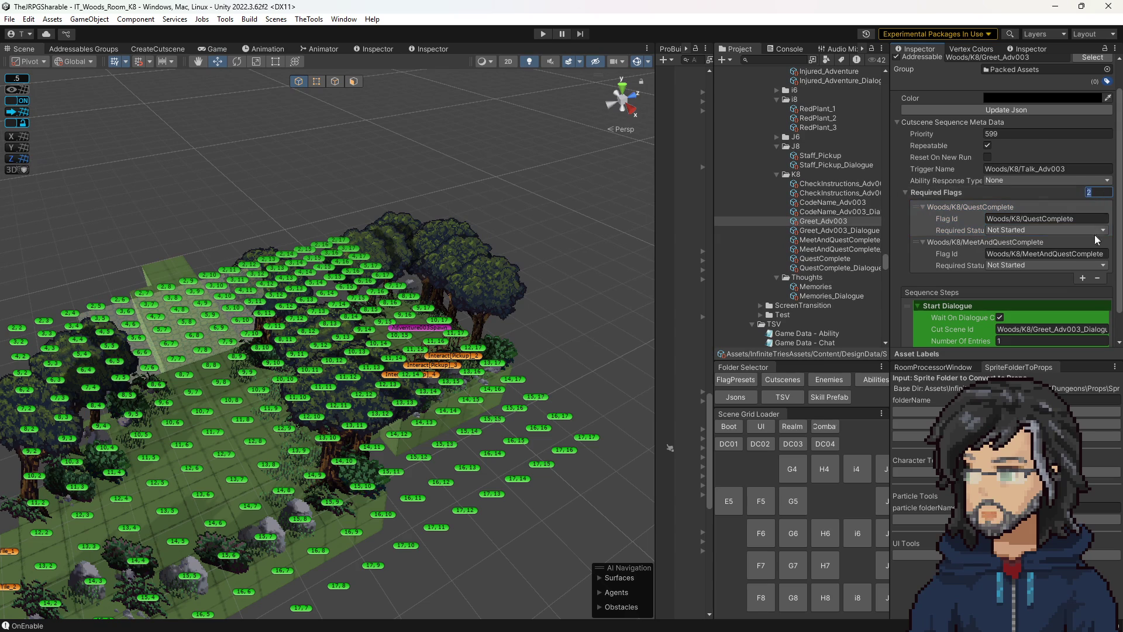
scroll(1103, 218, down, 1)
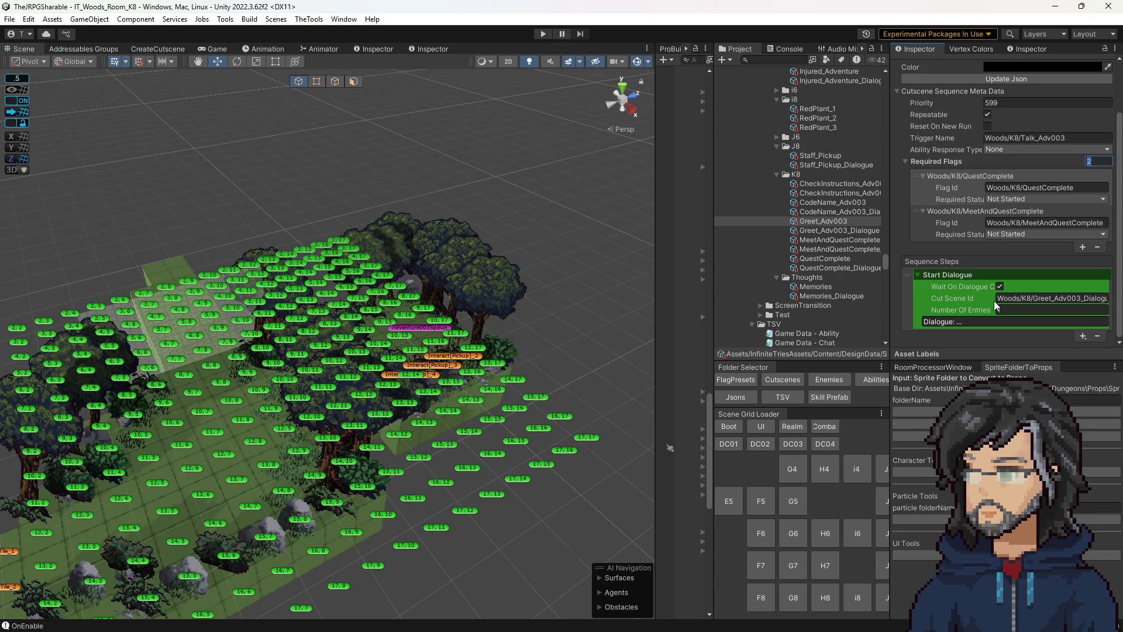
text(0)
Step: Clear Greet_Adv003's required flags list to zero entries
key(Return)
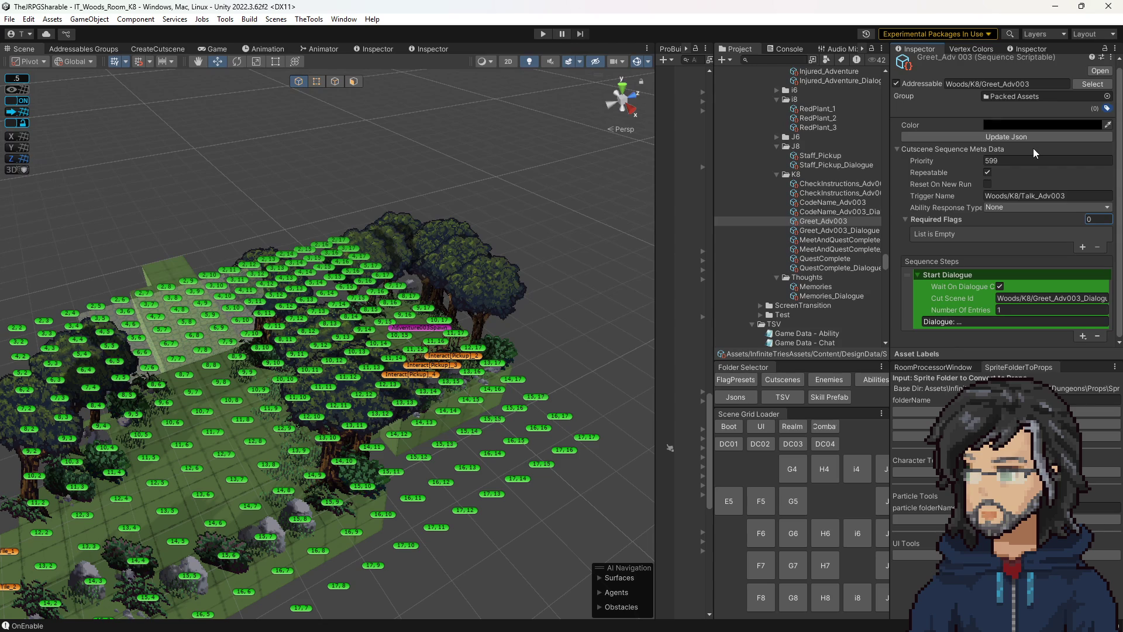
drag(521, 252, 485, 310)
scroll(485, 310, up, 5)
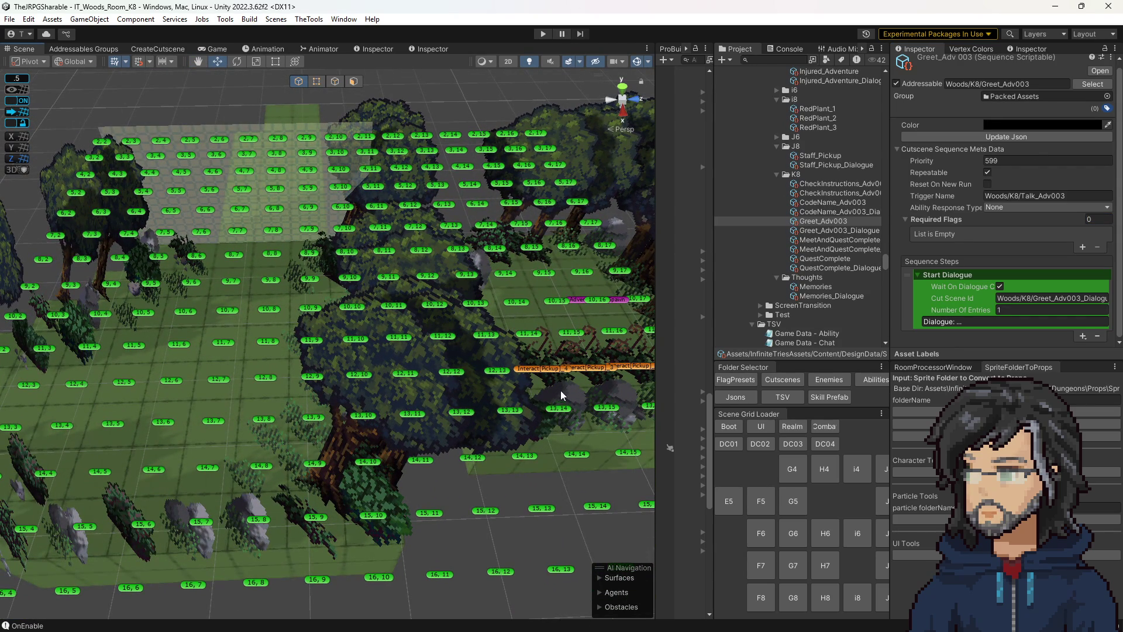
Step: Delete two pickup interaction markers from the K8 woods room scene
click(561, 372)
key(Delete)
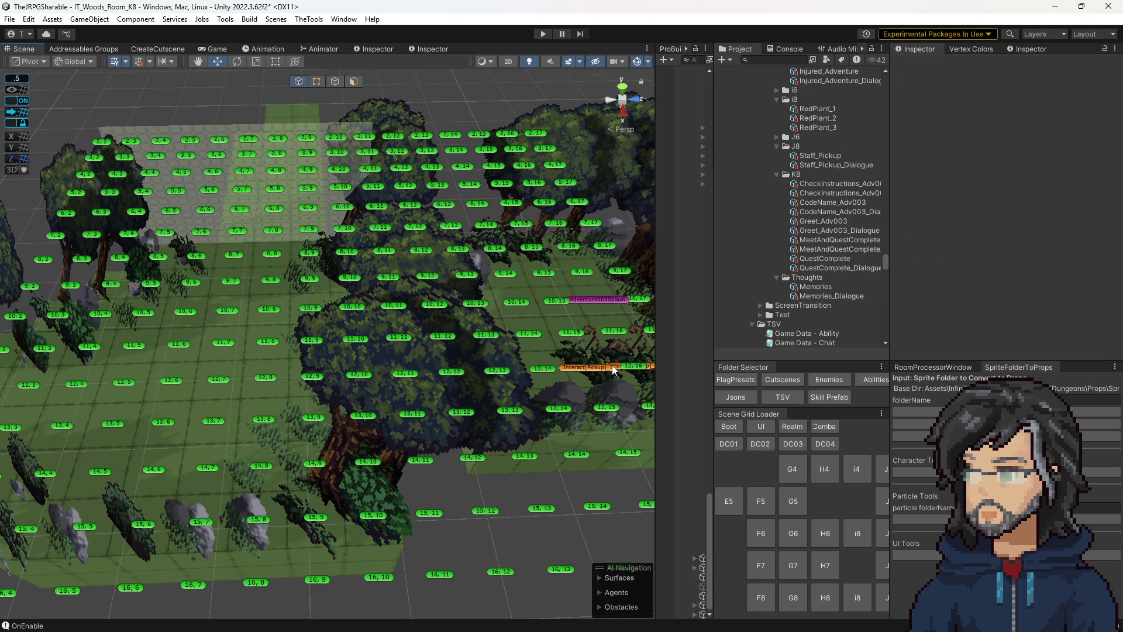
click(612, 371)
key(Delete)
drag(613, 371, 531, 371)
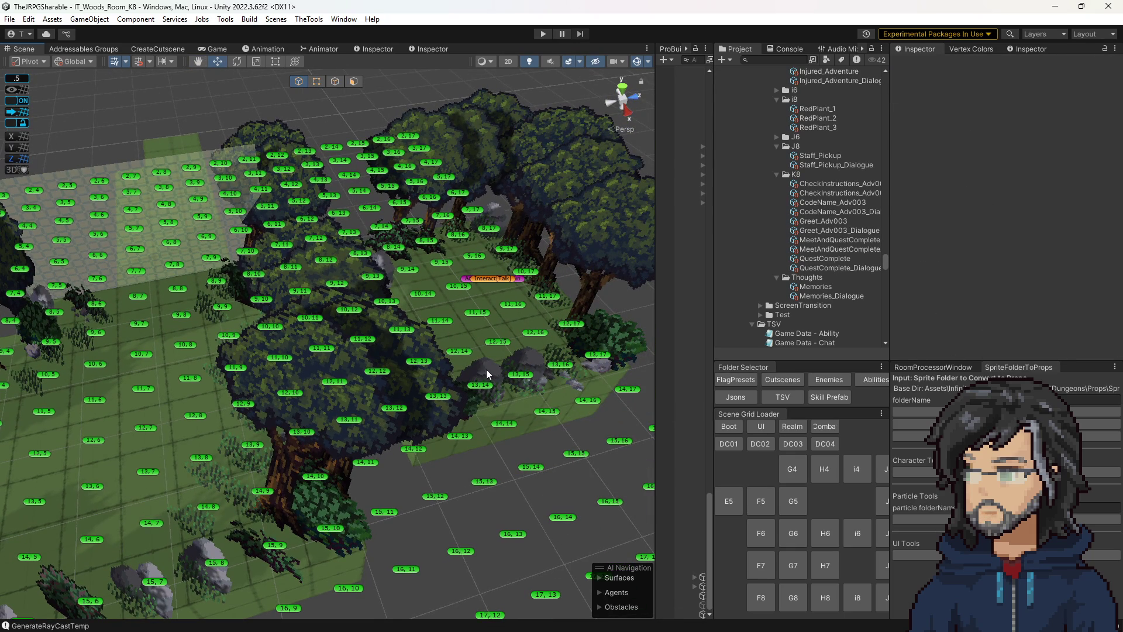
Step: Show the Hierarchy, view the whole K8 grid from above and widen the Project asset list
drag(715, 174, 774, 175)
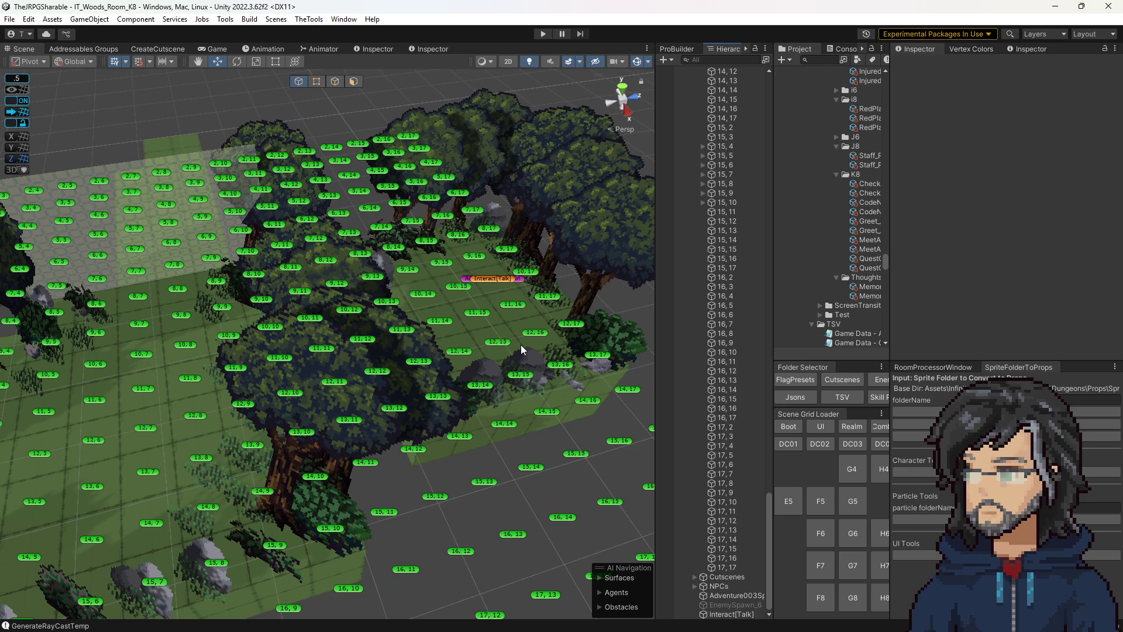
drag(521, 345, 346, 336)
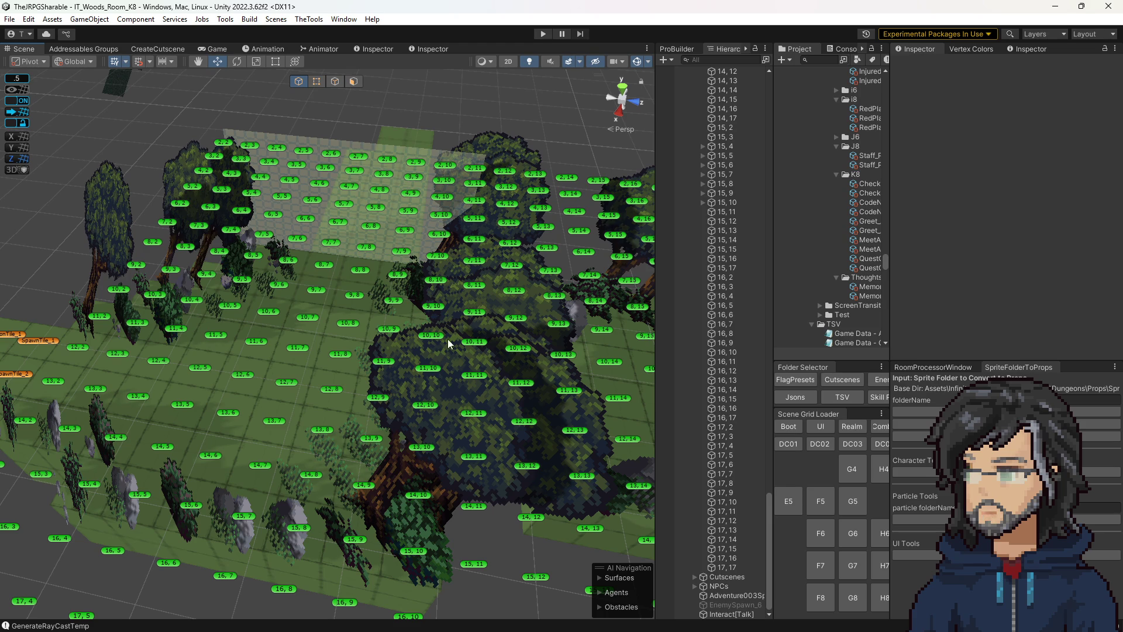
scroll(450, 348, down, 3)
mouse_move(469, 326)
mouse_down()
mouse_move(585, 333)
mouse_move(542, 347)
mouse_up()
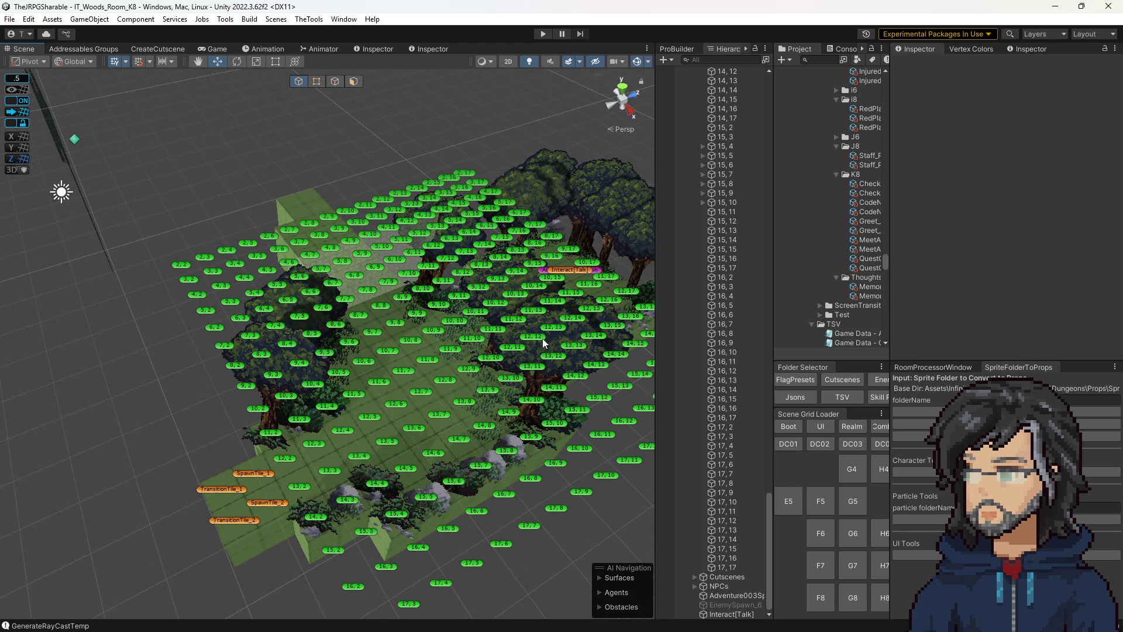
drag(543, 346, 551, 339)
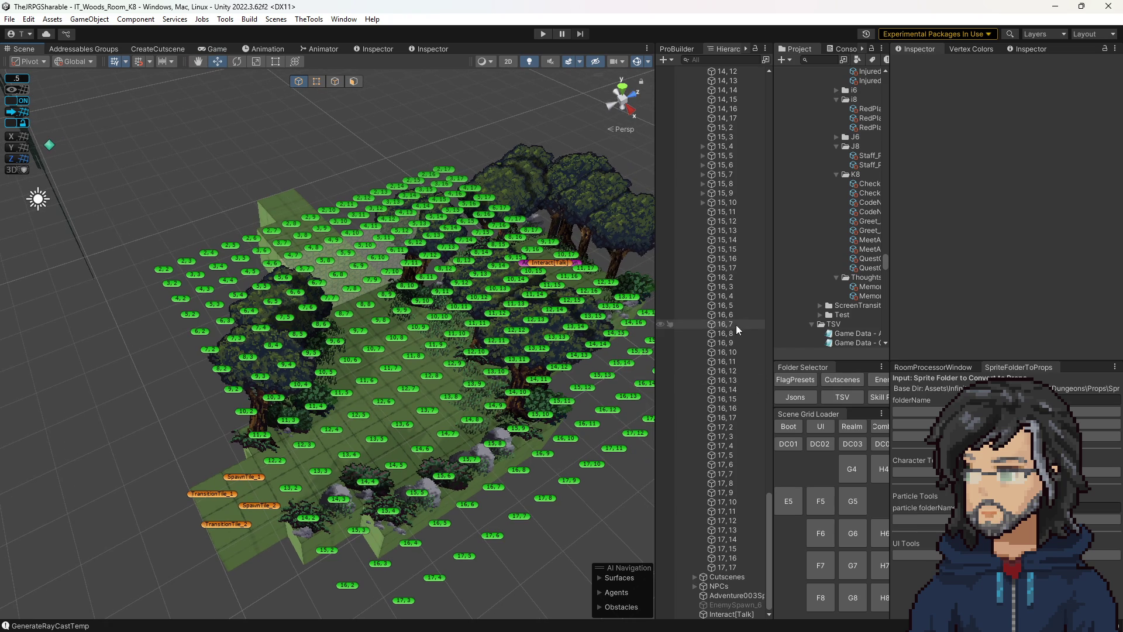
mouse_move(774, 301)
mouse_down()
mouse_move(735, 300)
mouse_move(747, 301)
mouse_up()
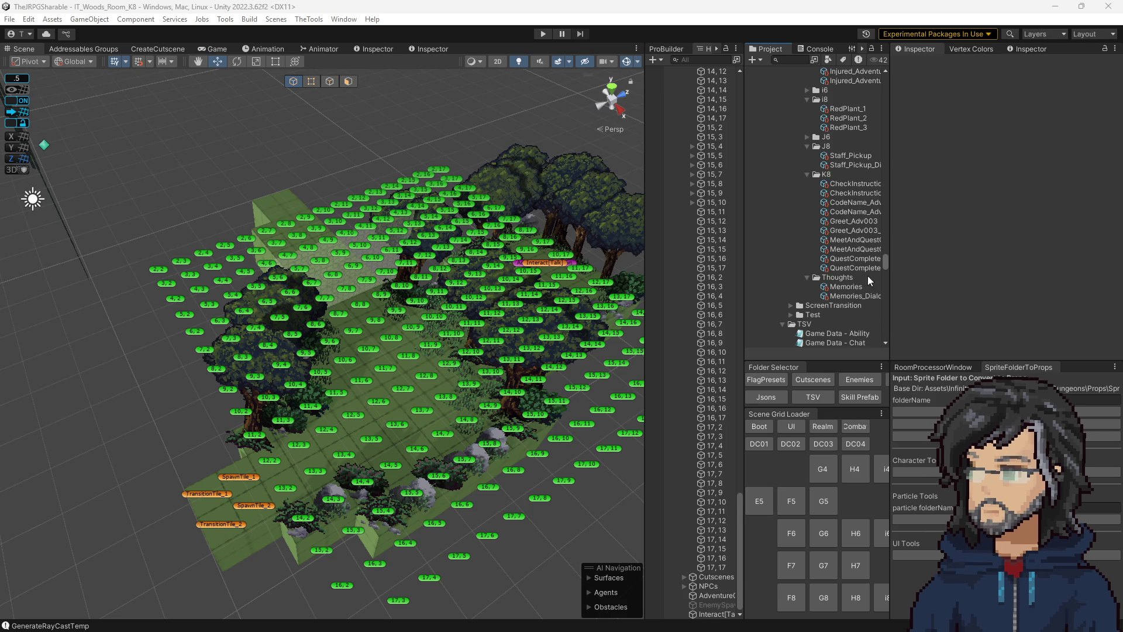
Step: Load MeetAndQuestComplete into the CreateCutscene tool and start replacing its zone name Woods
click(856, 259)
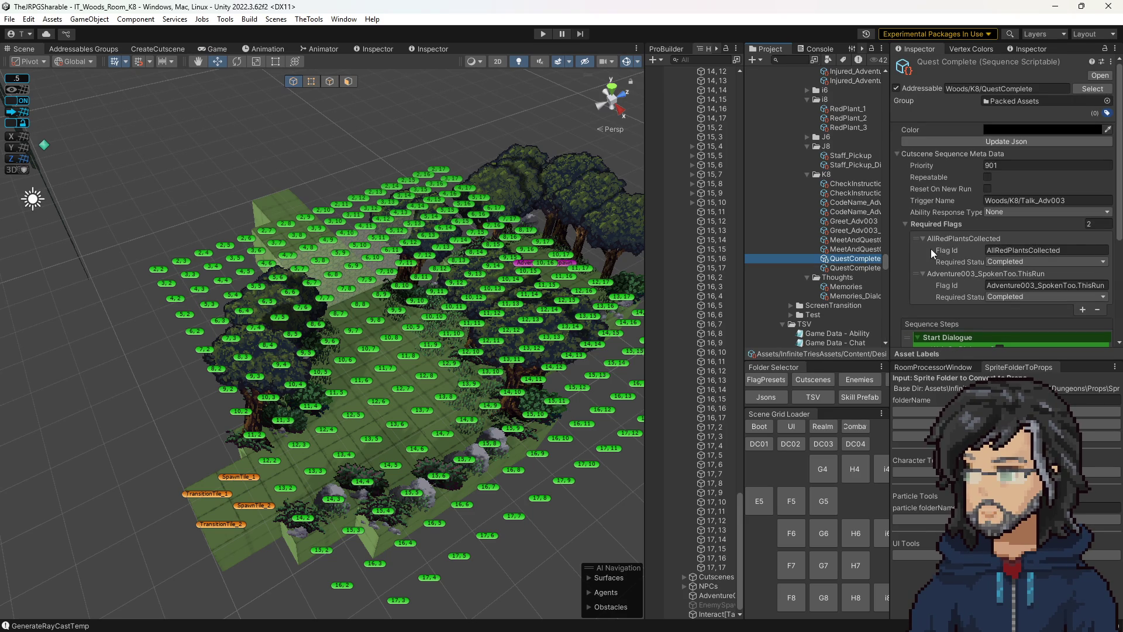
click(862, 240)
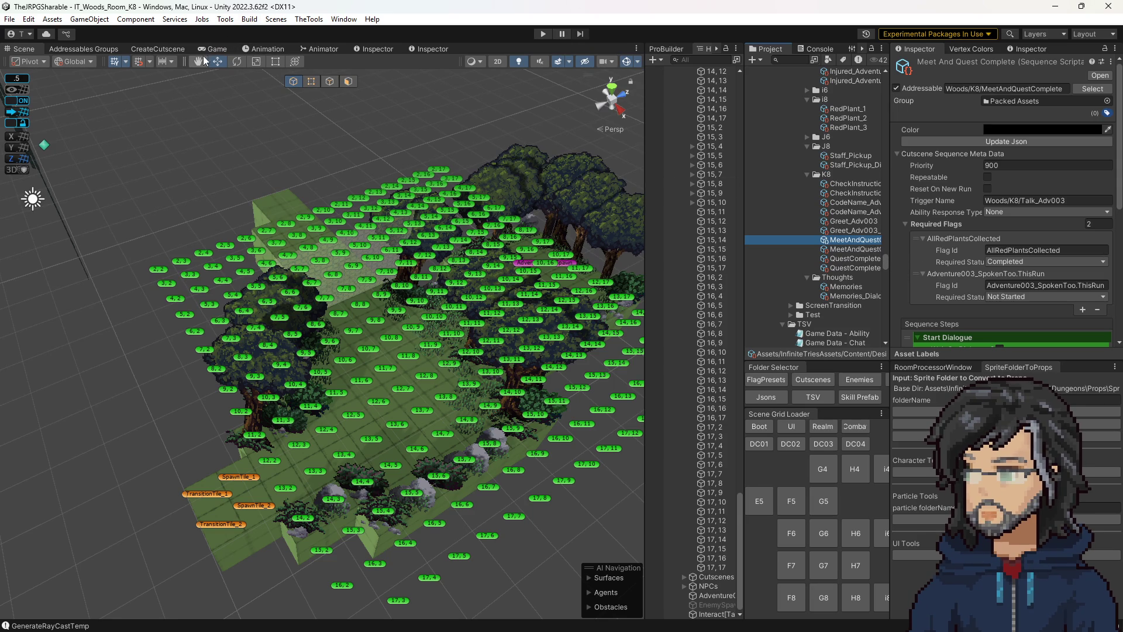
click(158, 48)
click(153, 98)
click(132, 72)
text(GoddessCutscene)
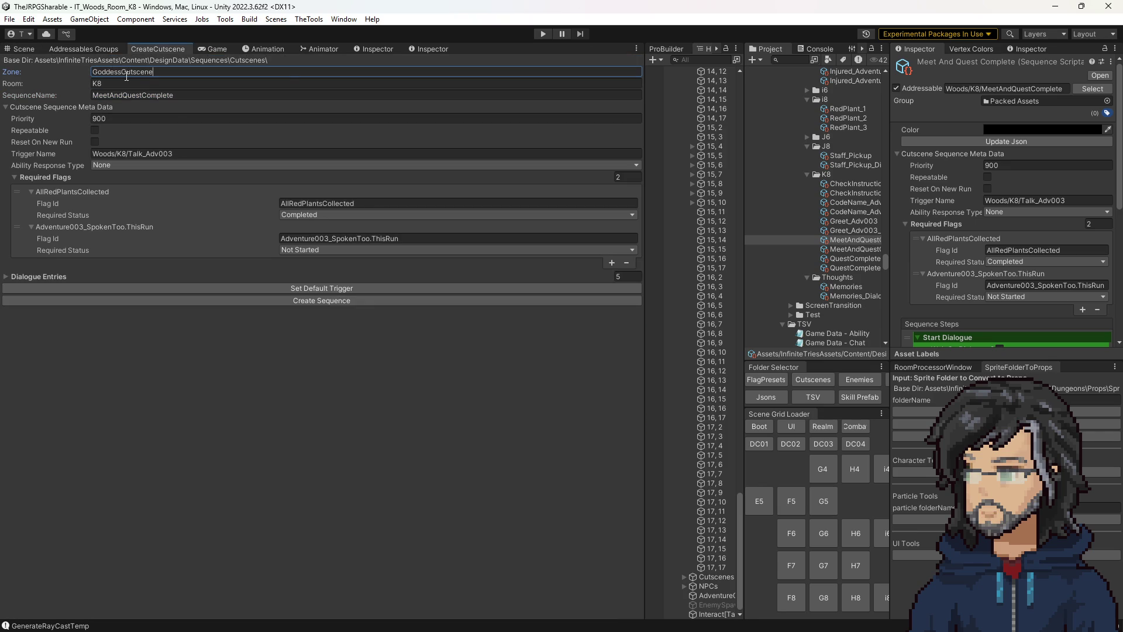
Step: Set zone Goddess_Realm, room Chapter1 and sequence name Healing_Tonic for the new cutscene
key(BackSpace)
key(BackSpace)
key(BackSpace)
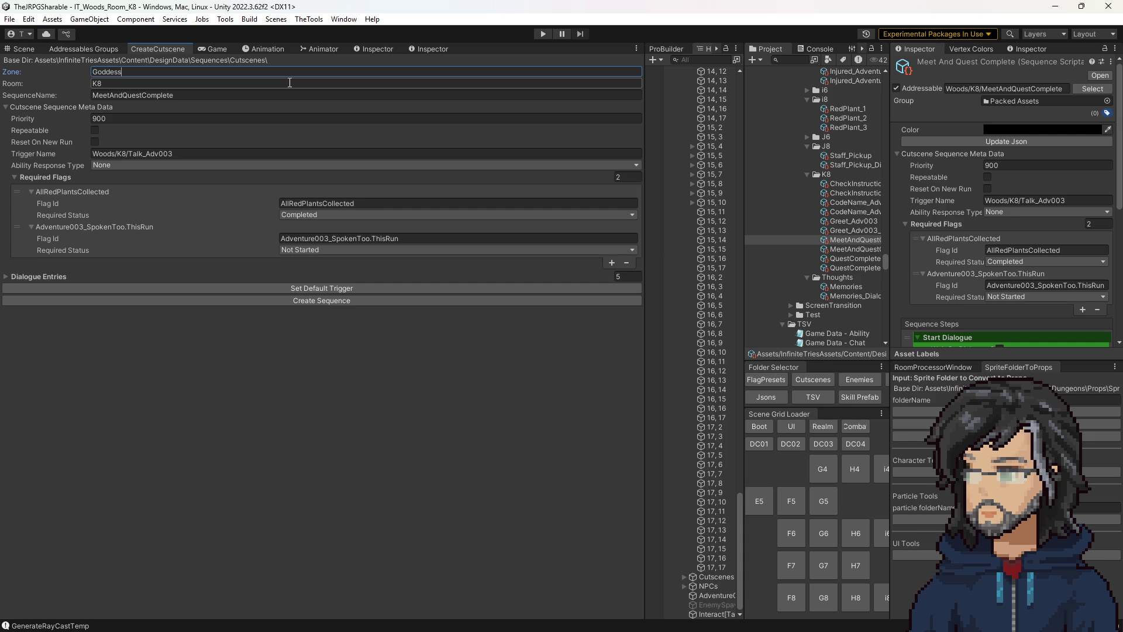
text(_Realm)
click(290, 83)
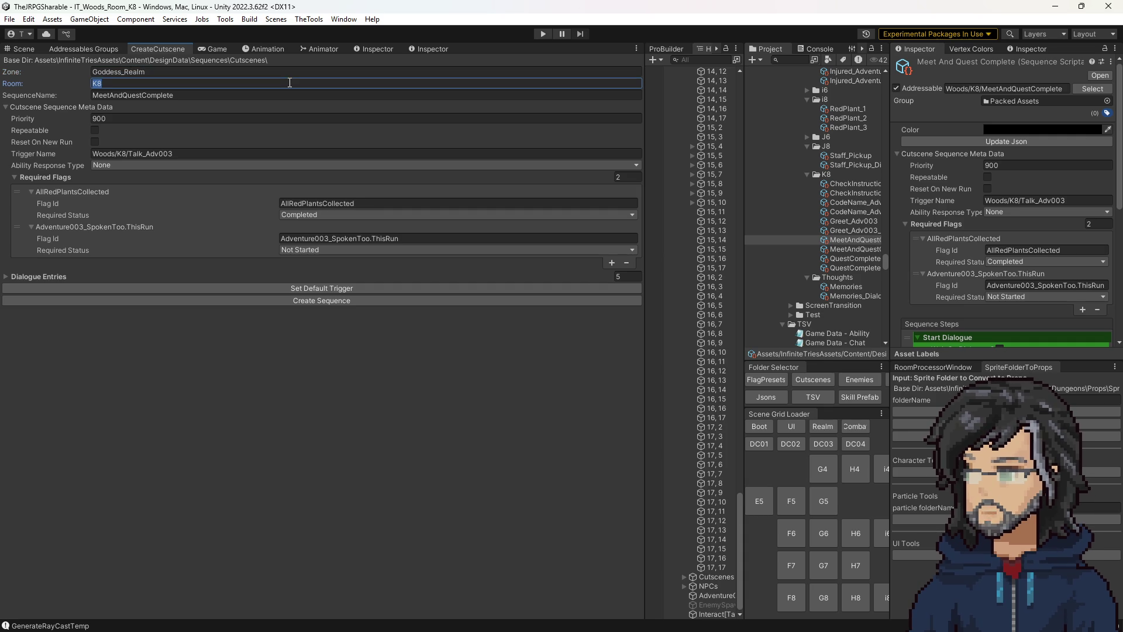
text(Chapter1)
click(200, 96)
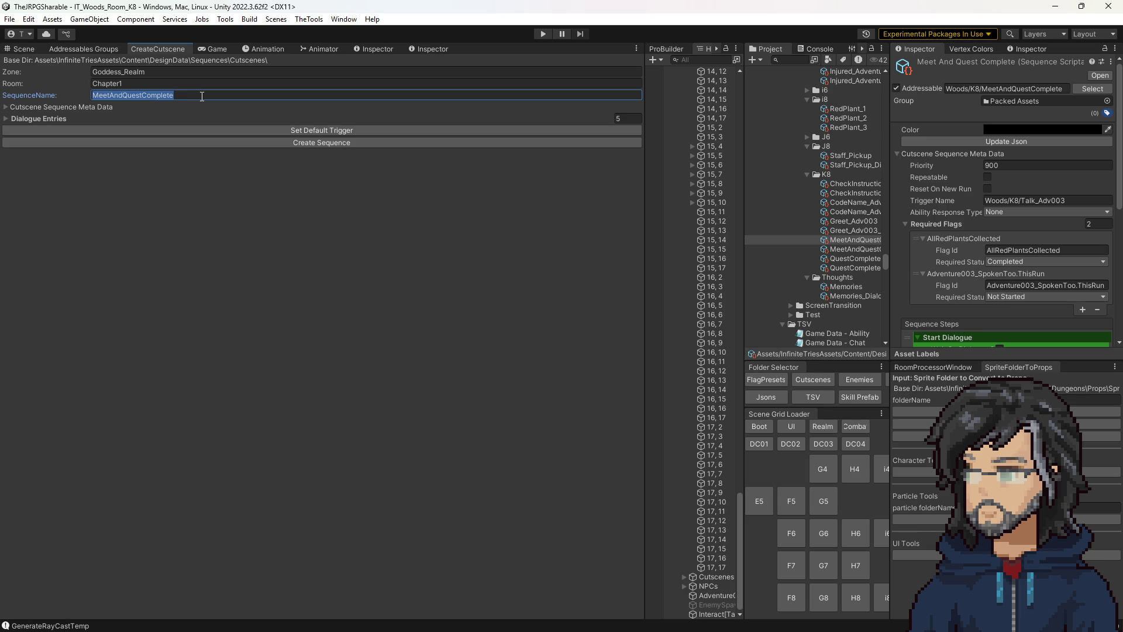
text(Healing_)
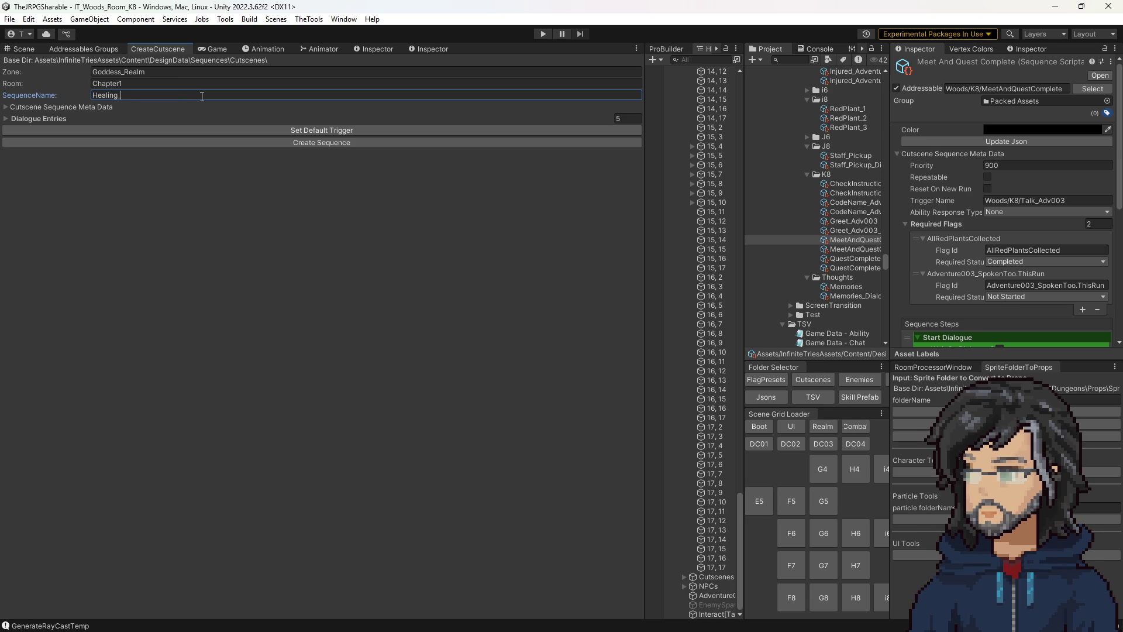
text(Tonic)
Step: Expand the cutscene's Meta Data section and begin editing its Priority
click(88, 106)
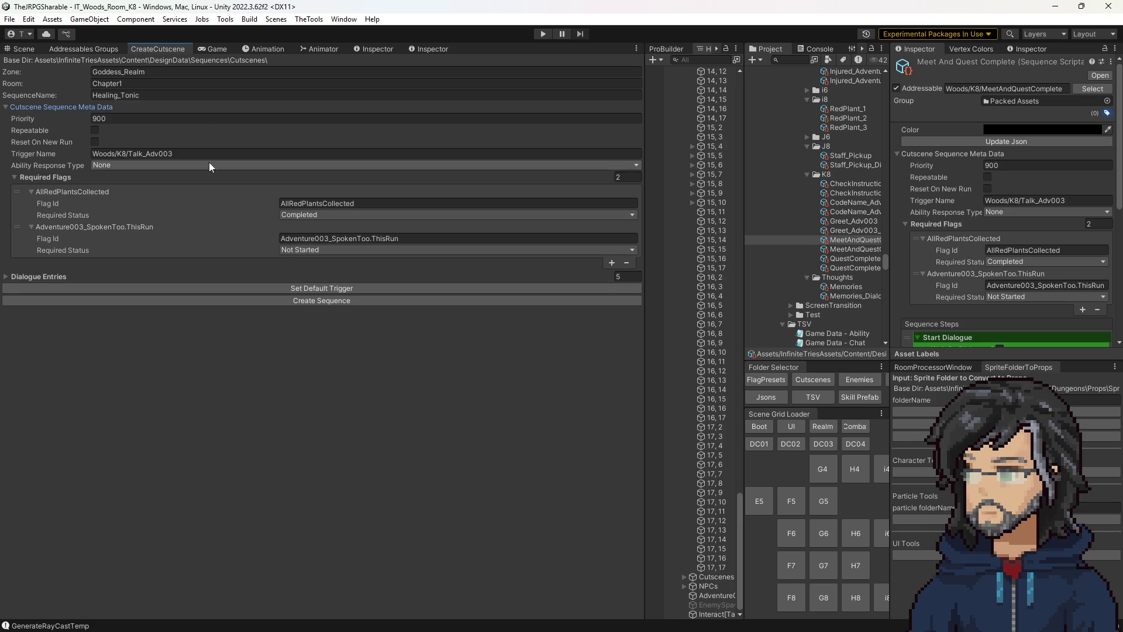
click(98, 119)
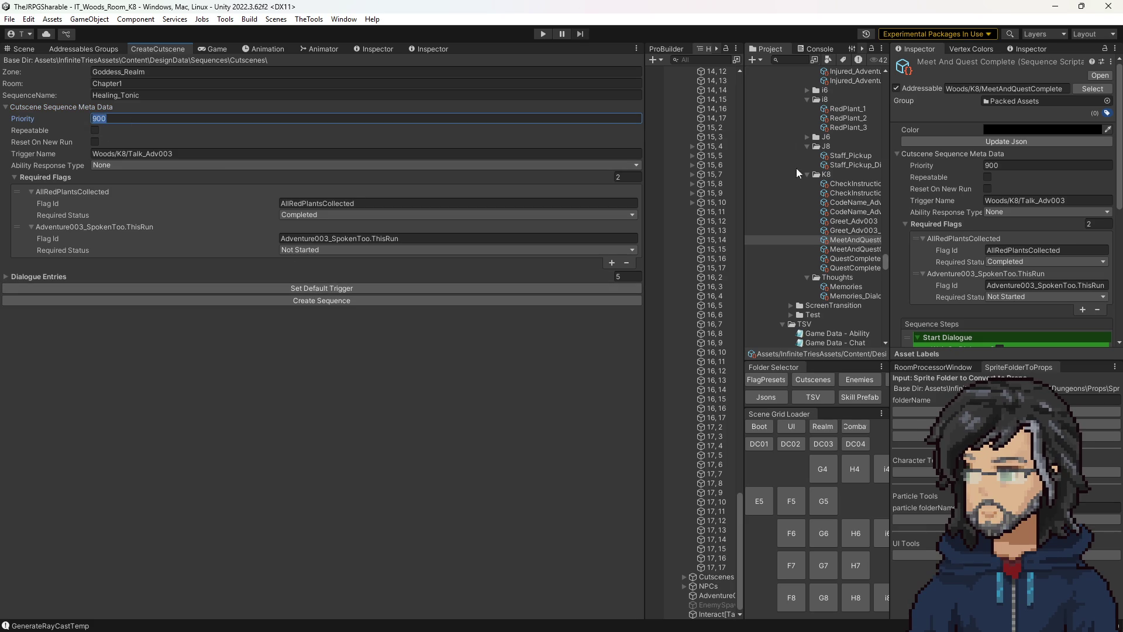
scroll(815, 187, up, 10)
scroll(846, 196, down, 2)
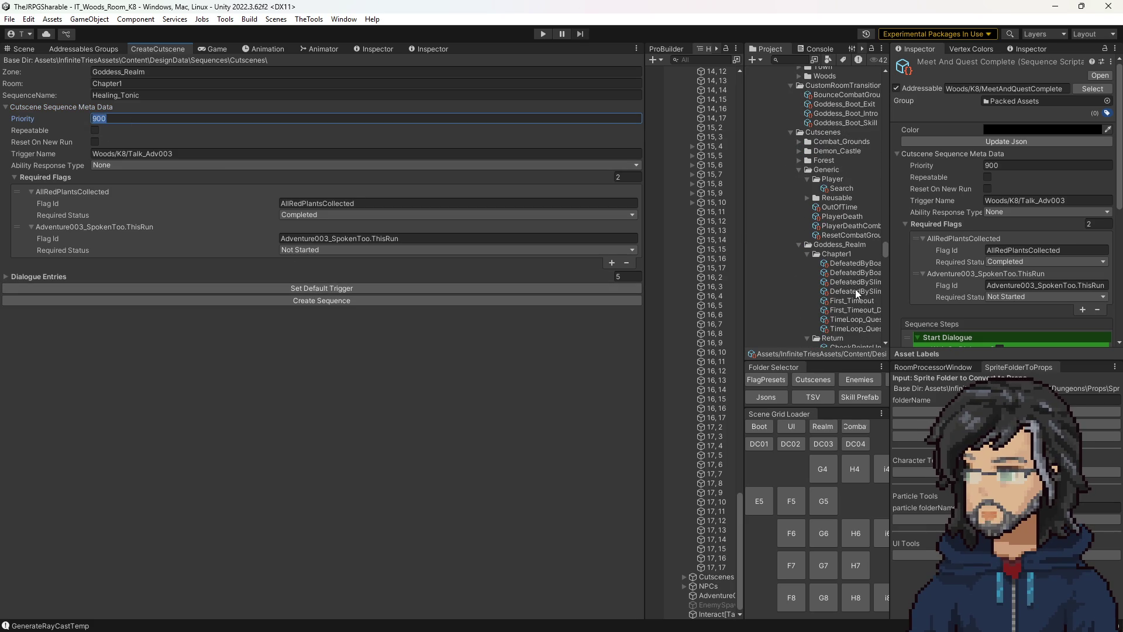
Step: Review the First_Timeout, DefeatedBySlime and TimeLoop_Question sequences for reference
click(843, 299)
drag(889, 285, 924, 284)
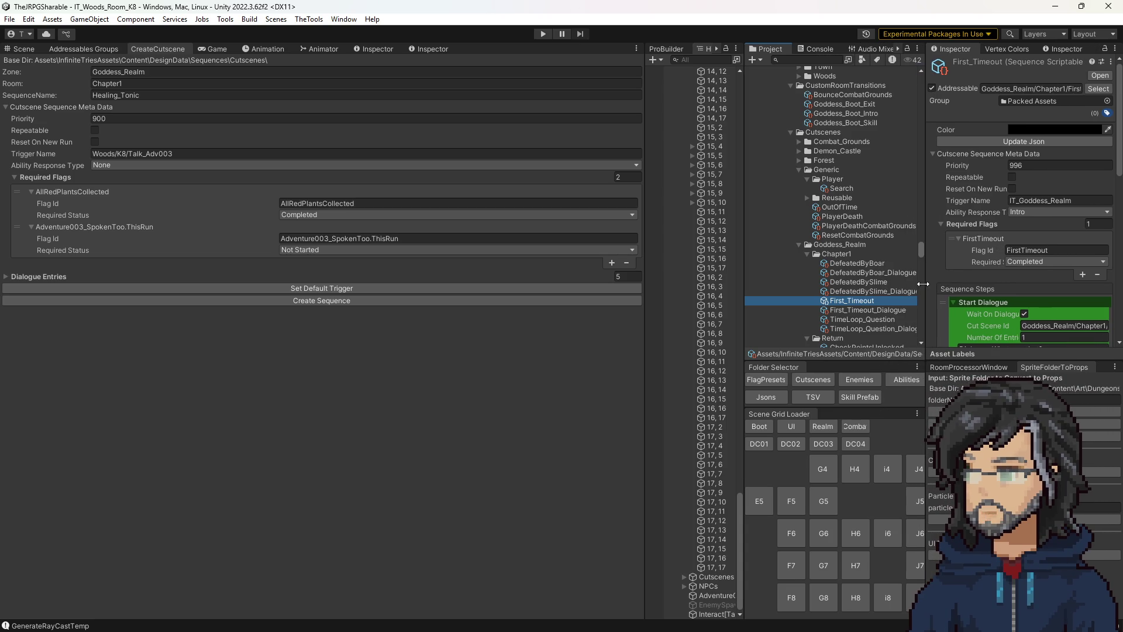
click(864, 265)
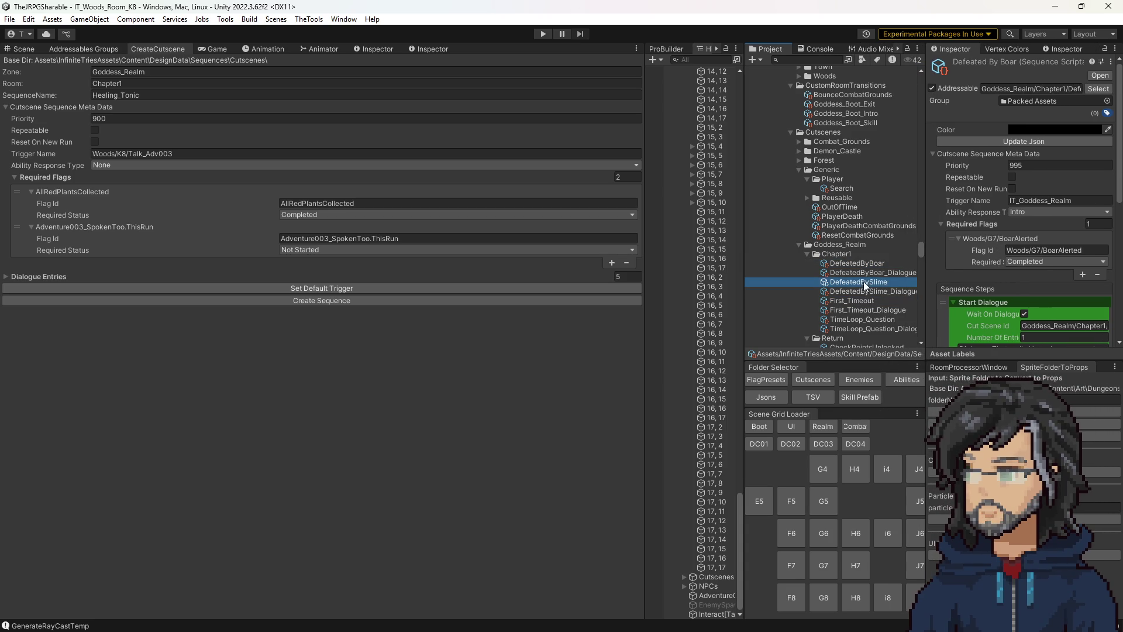
click(867, 318)
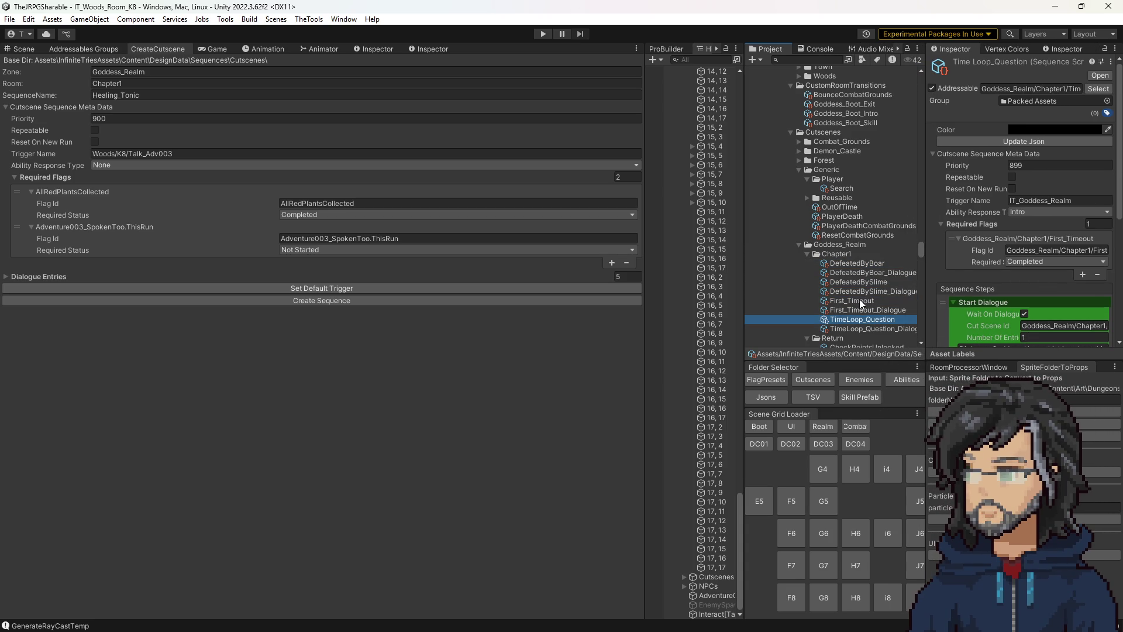
click(860, 301)
Step: Give Healing_Tonic priority 995, trigger IT_Goddess_Realm and ability response type Intro
click(114, 118)
text(995)
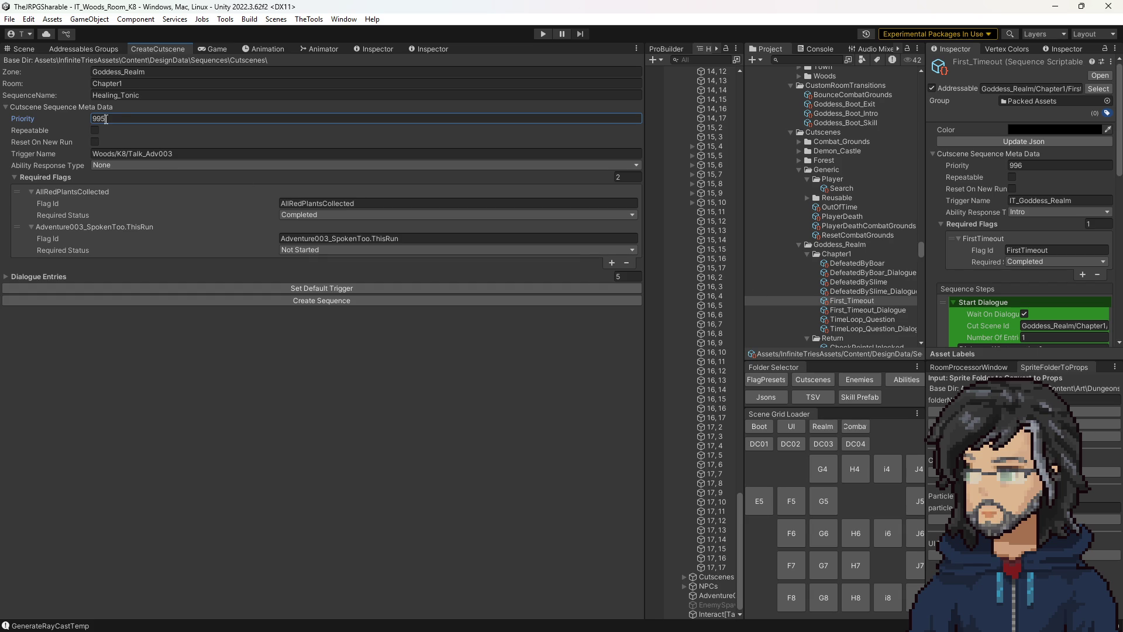
click(114, 118)
click(150, 154)
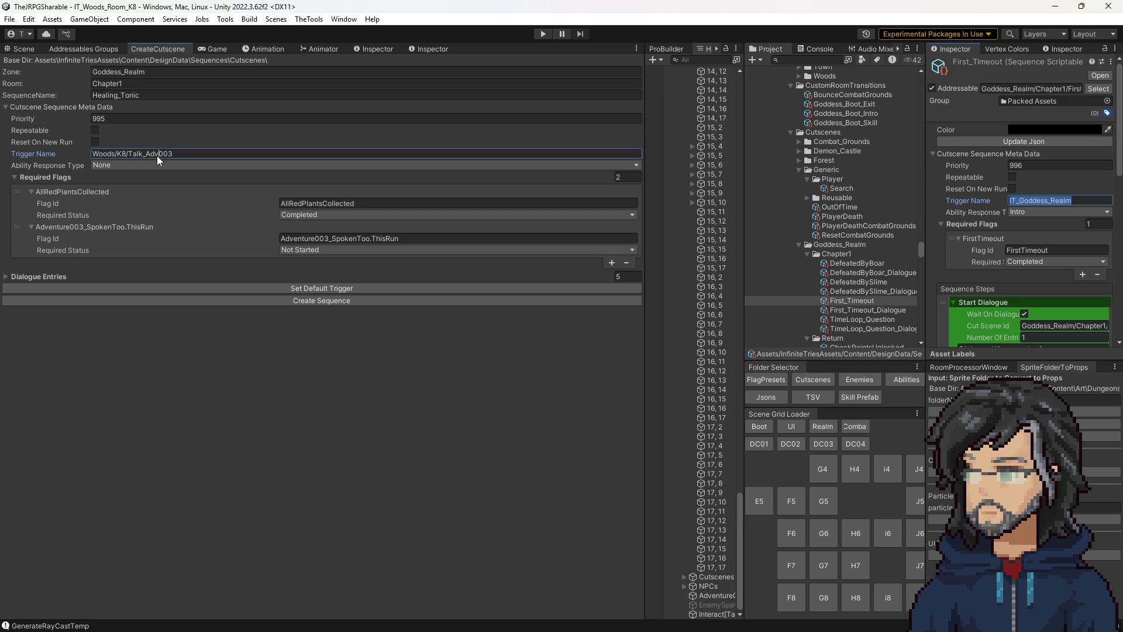
text(IT_Goddess_Realm)
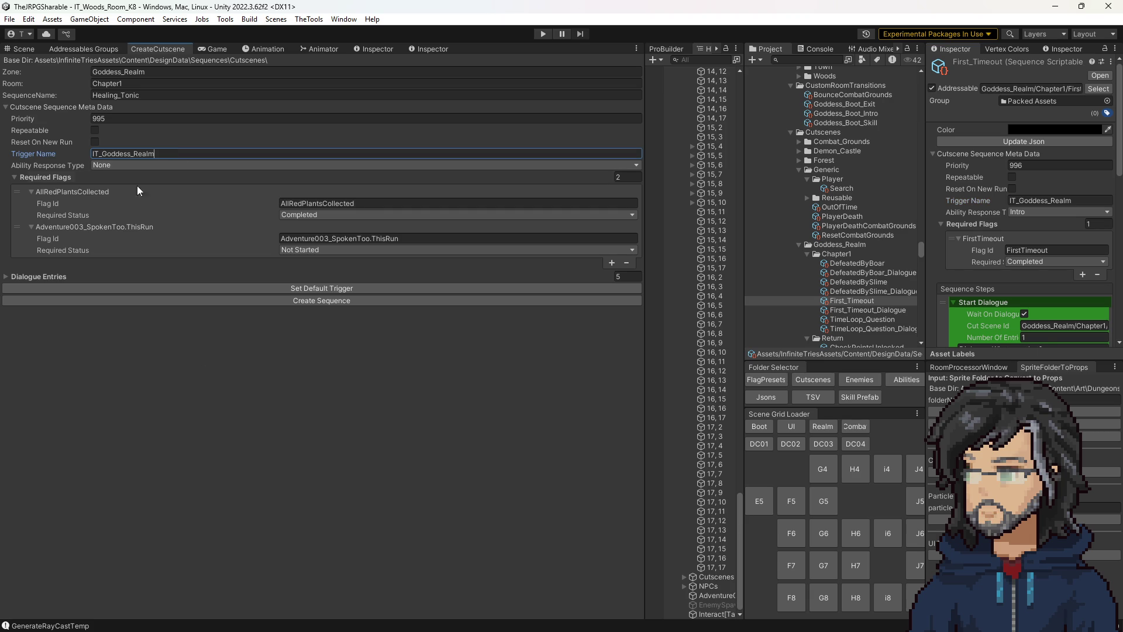
click(139, 166)
click(132, 204)
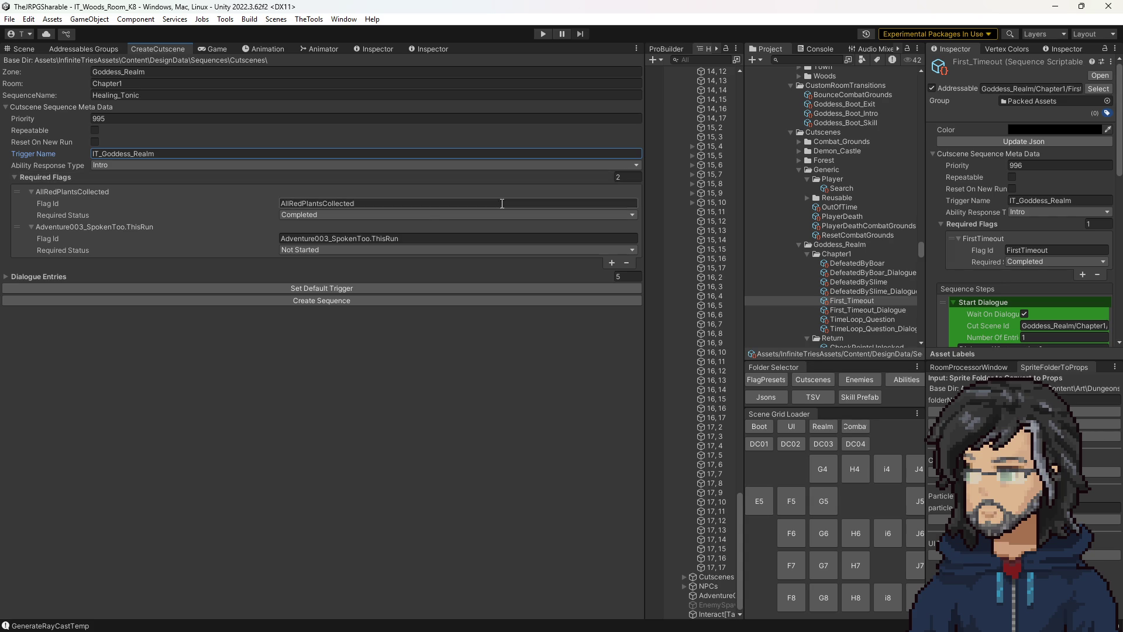
scroll(880, 291, down, 5)
scroll(866, 290, down, 5)
scroll(866, 289, down, 5)
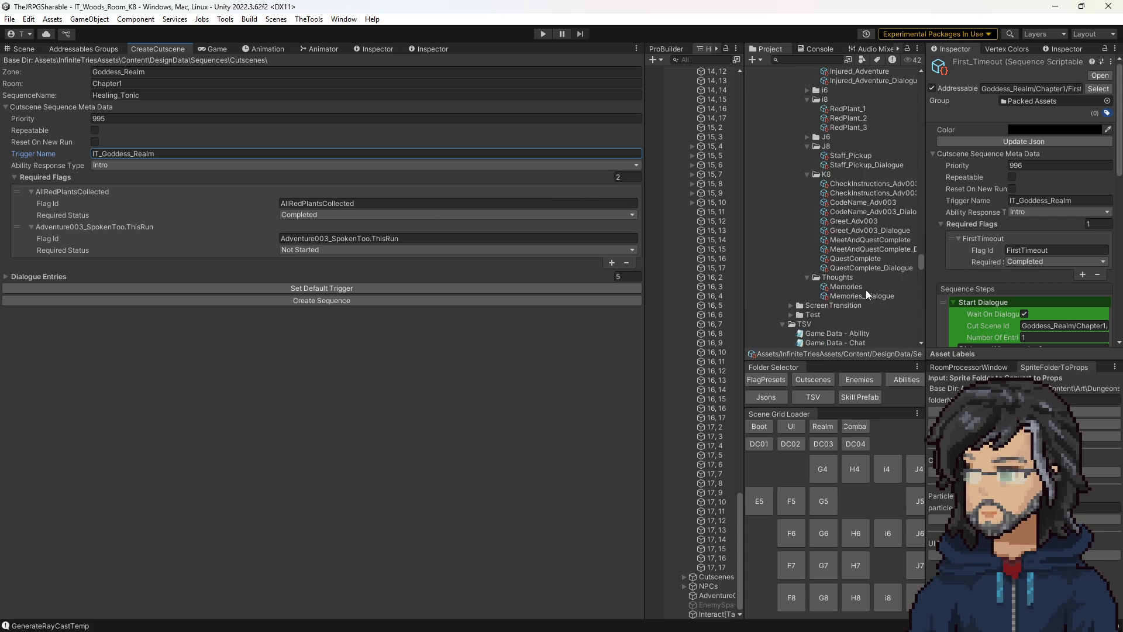
scroll(867, 281, down, 5)
Step: Set the first required flag to Woods/K8/MeetAndQuestComplete from its addressable path
click(871, 171)
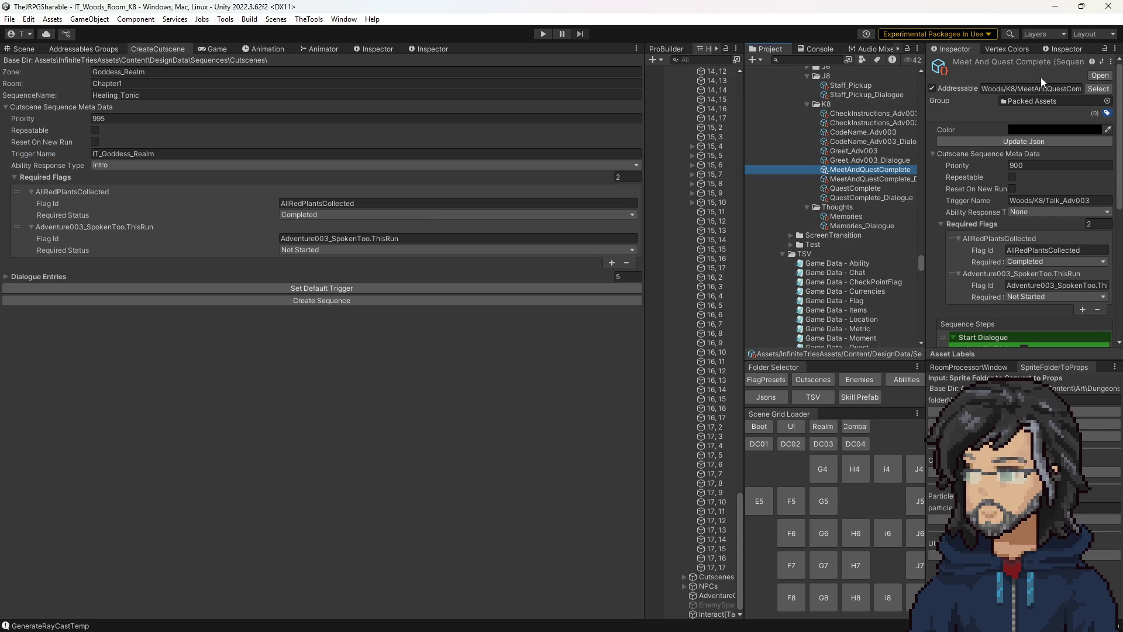
click(1014, 88)
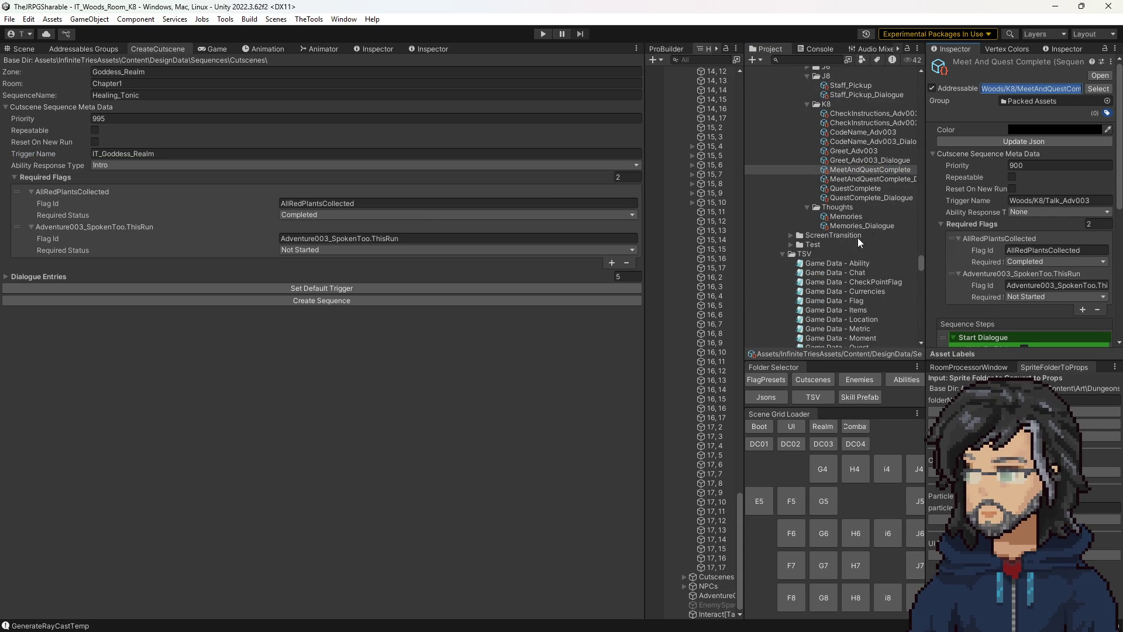
click(308, 205)
text(Woods/K8/MeetAndQuestComplete)
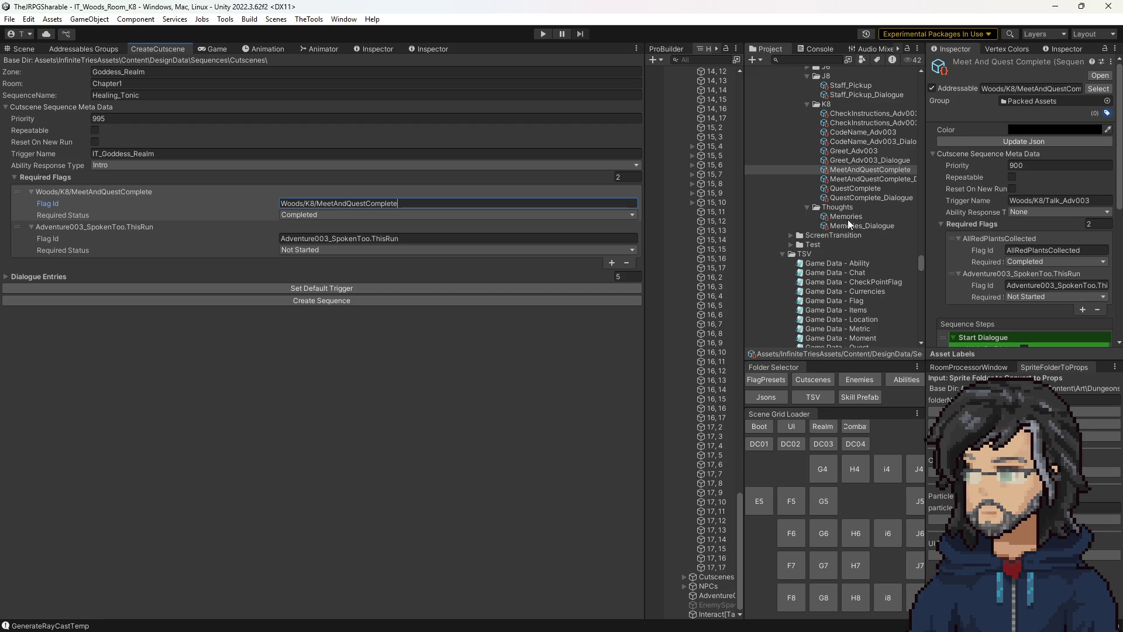
Step: Set the second required flag to Woods/K8/QuestComplete from its addressable path
click(851, 188)
click(1025, 88)
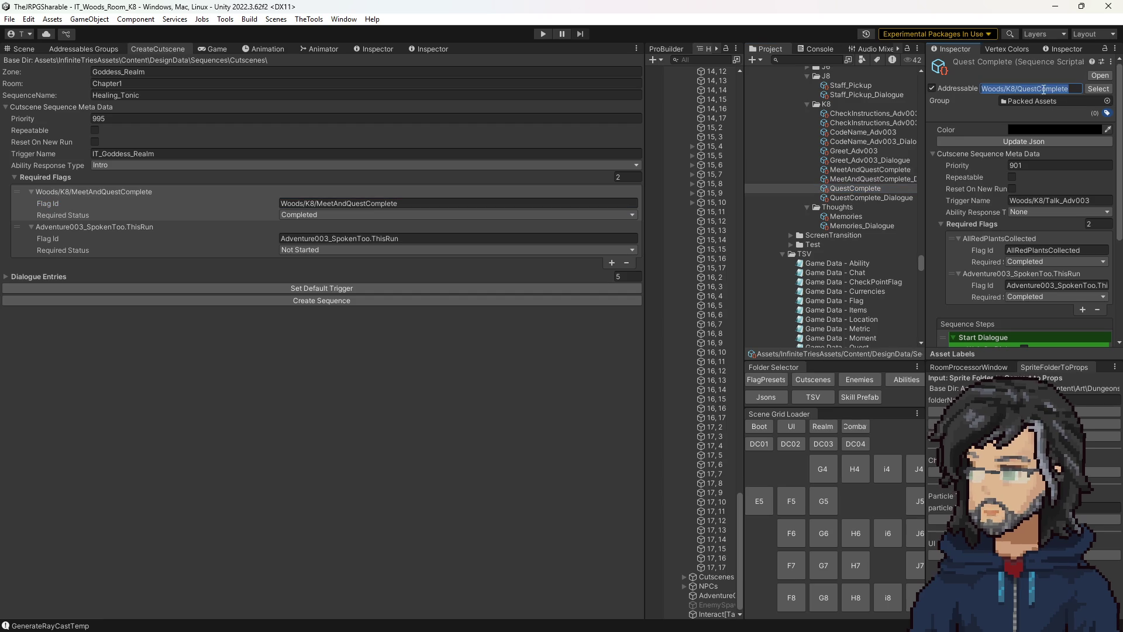
click(351, 238)
text(Woods/K8/QuestComplete)
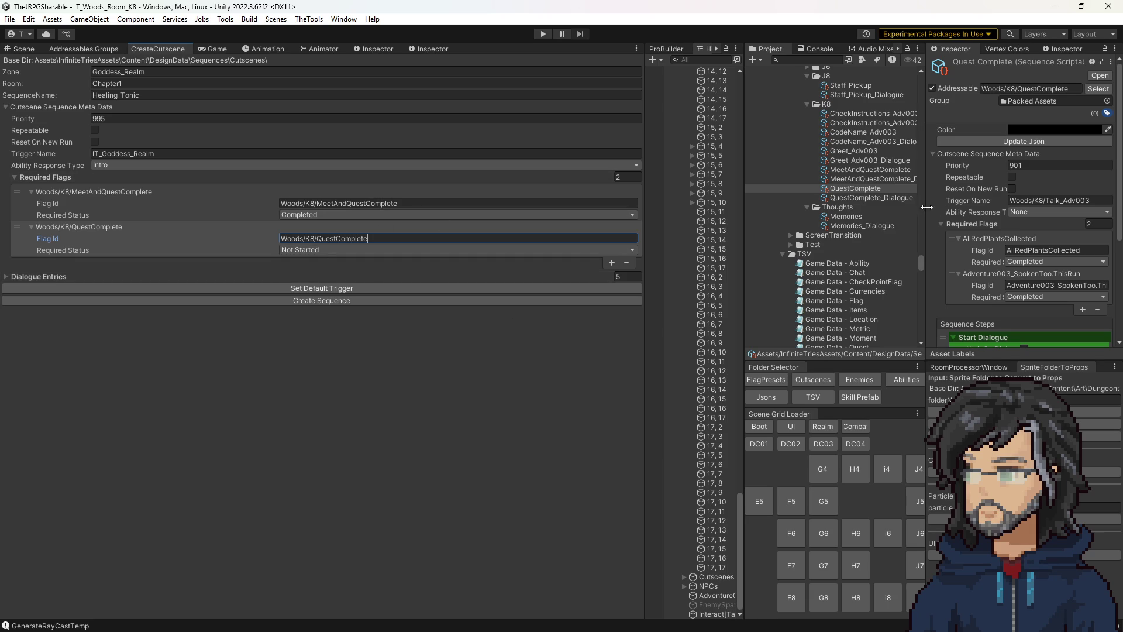
scroll(974, 211, down, 4)
Step: Add a SetFlagSequenceStep to QuestComplete and copy MeetAndQuestComplete's addressable path
click(1083, 337)
mouse_move(1056, 370)
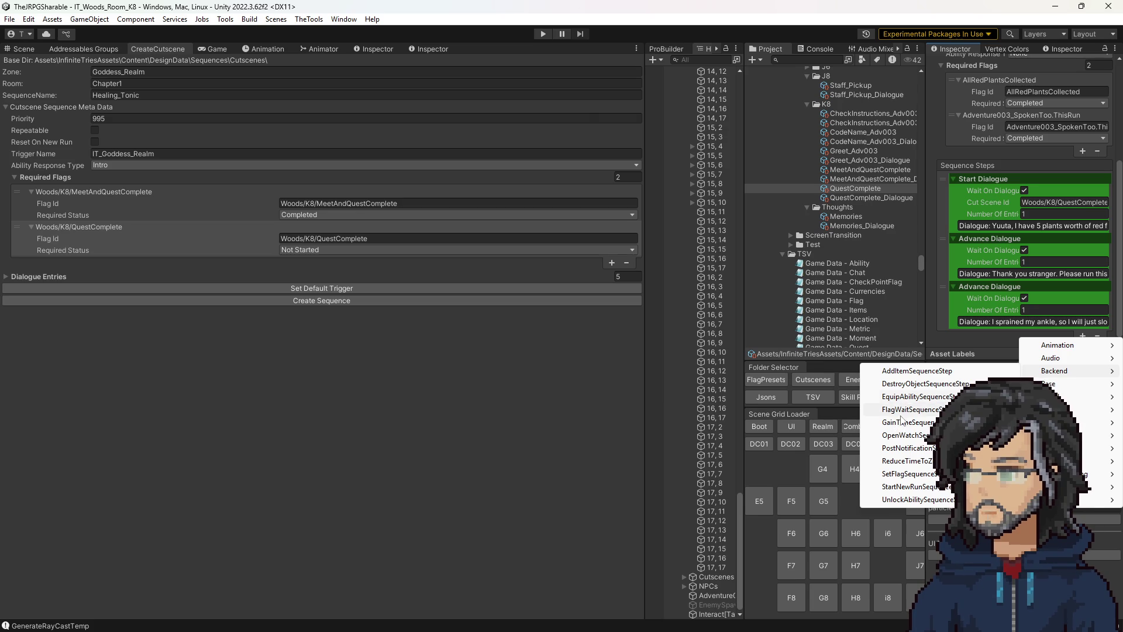
click(909, 474)
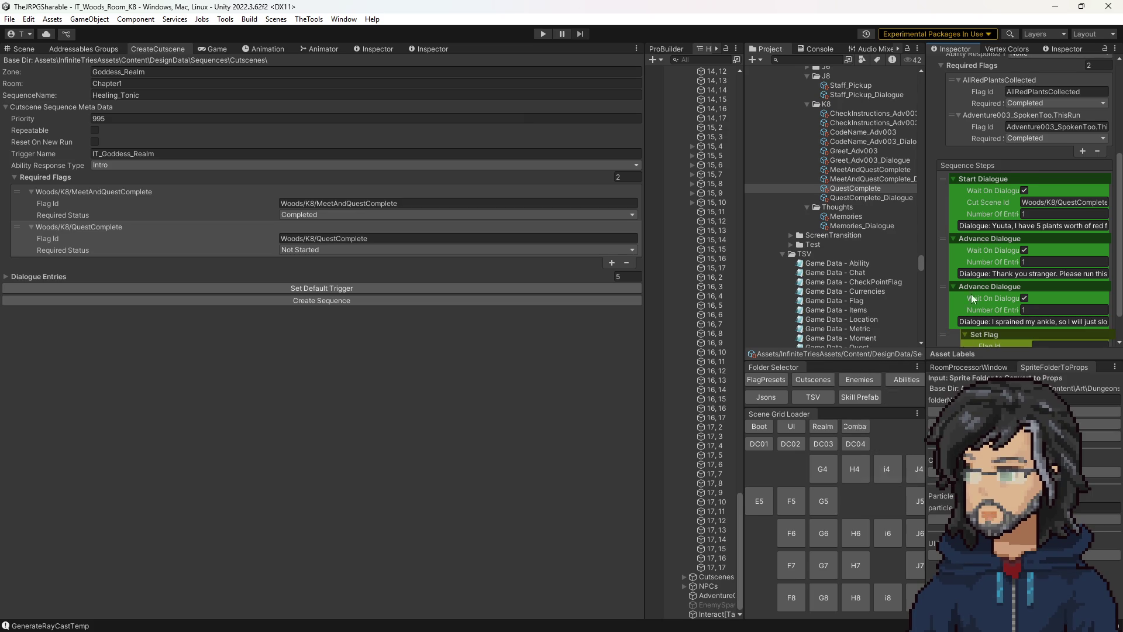
scroll(969, 314, down, 2)
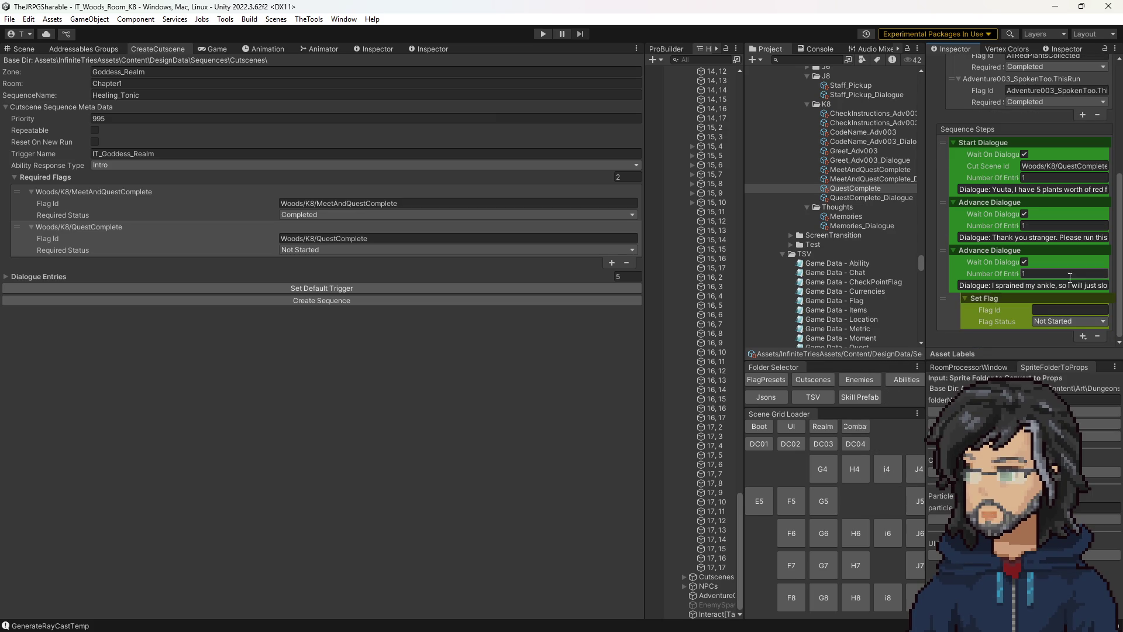
click(1046, 304)
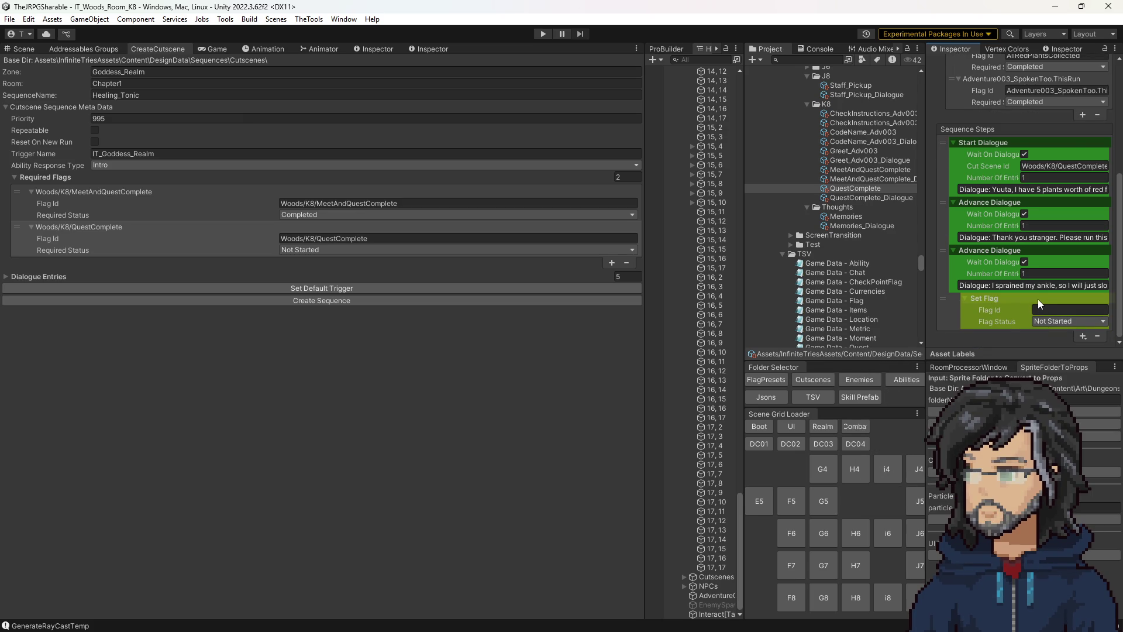
scroll(1039, 299, up, 3)
scroll(1036, 299, down, 3)
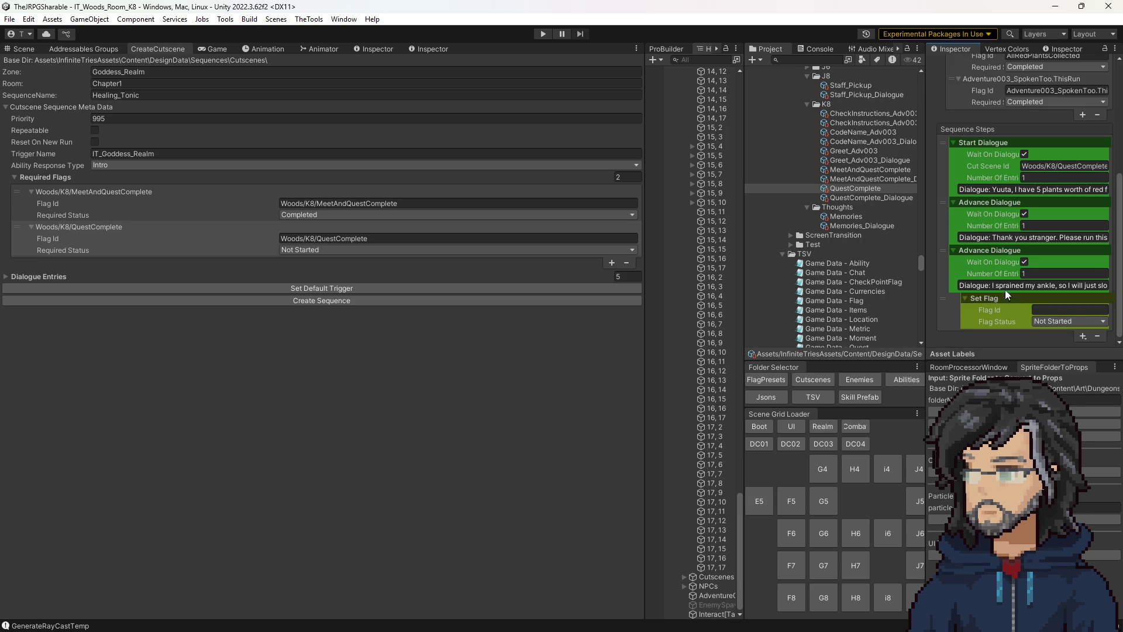
click(874, 169)
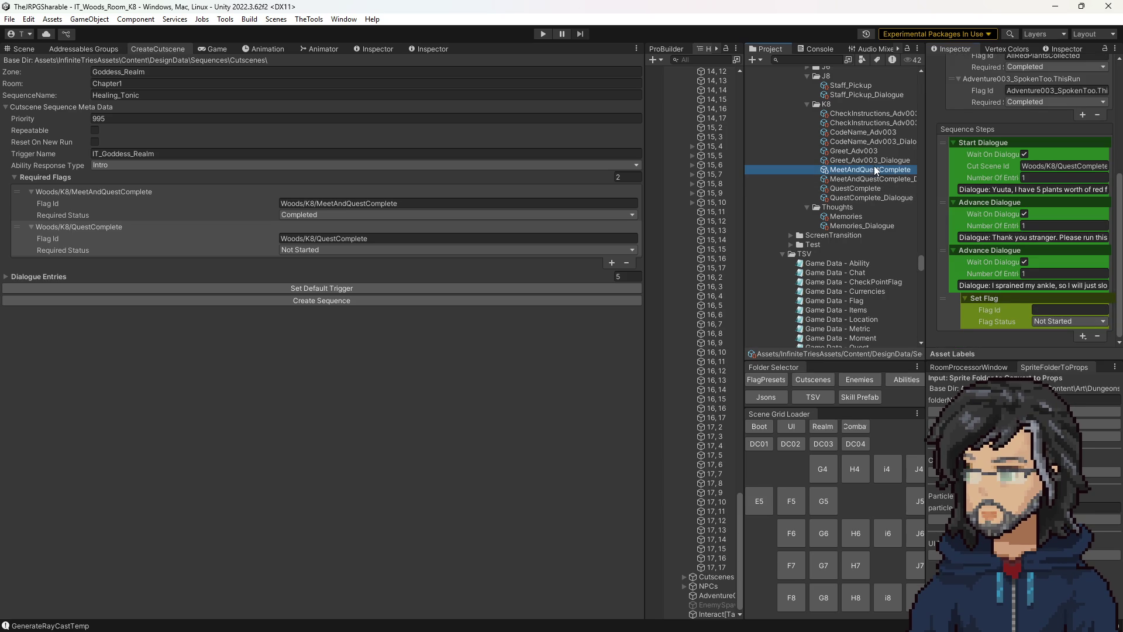
click(1033, 200)
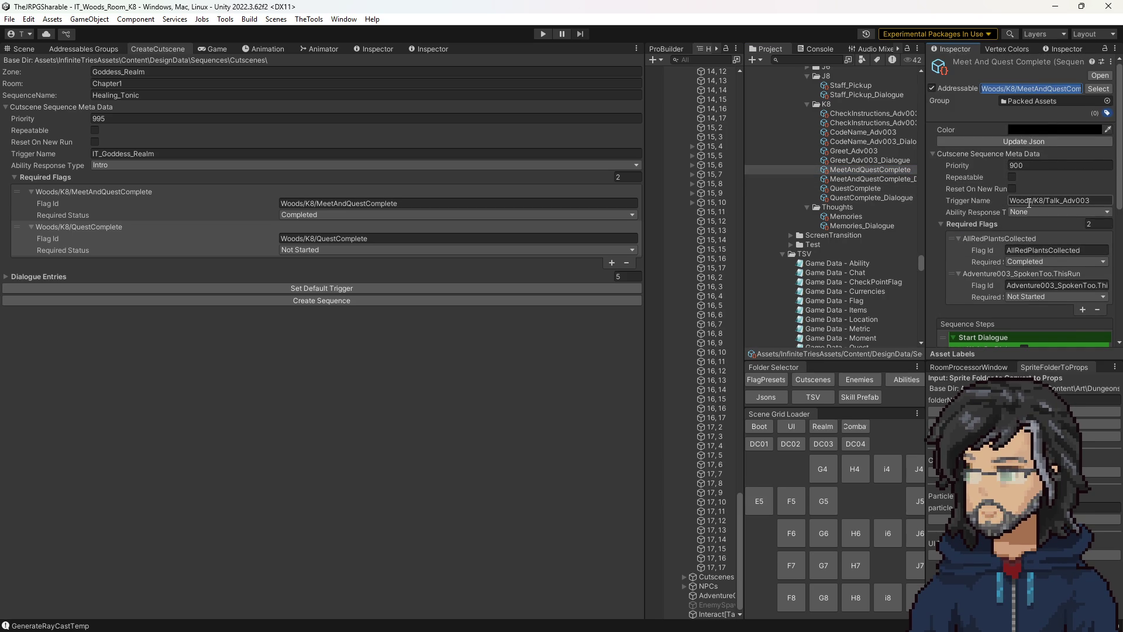
click(849, 188)
scroll(1022, 241, down, 5)
Step: Make the Set Flag step mark Woods/K8/MeetAndQuestComplete as Completed
click(1062, 307)
text(Woods/K8/MeetAndQuestComplete)
click(1051, 322)
click(1066, 358)
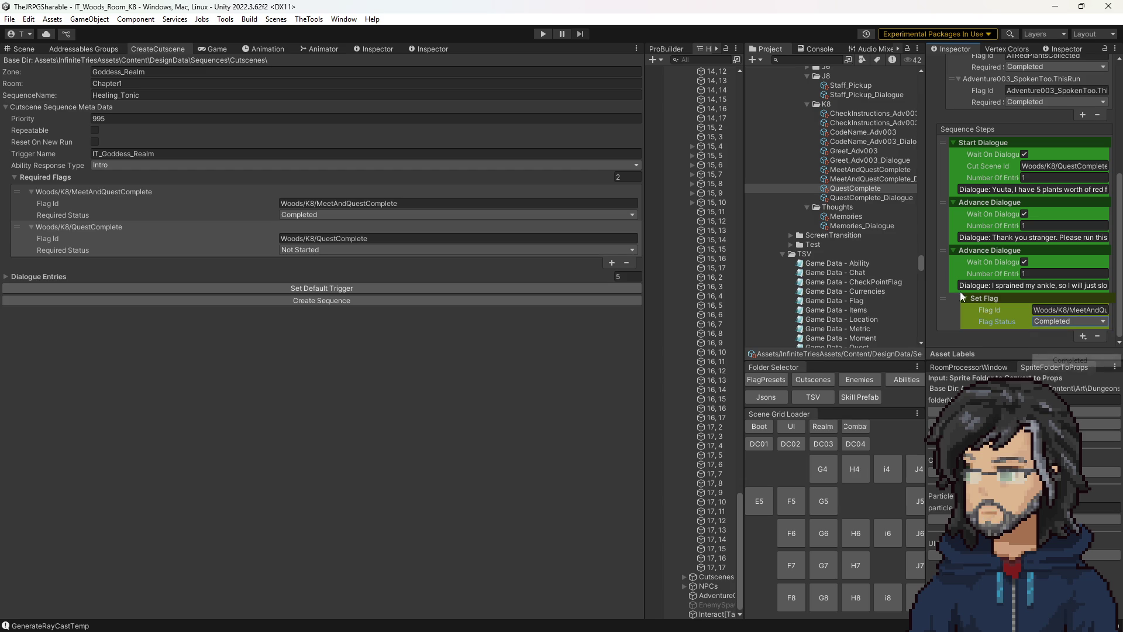
click(860, 170)
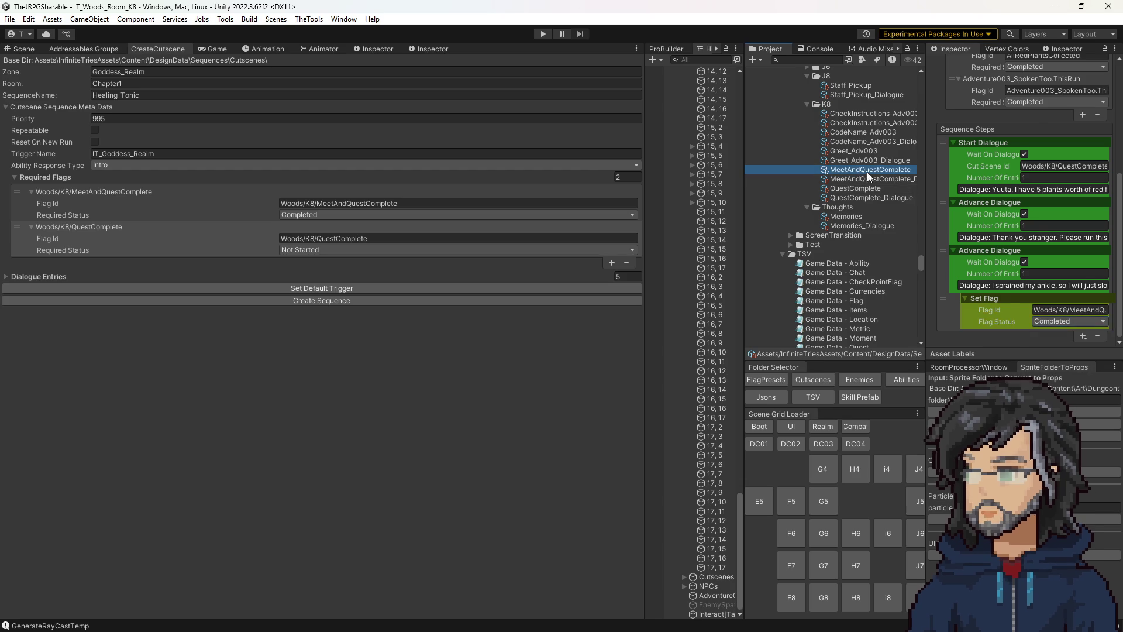
click(1085, 337)
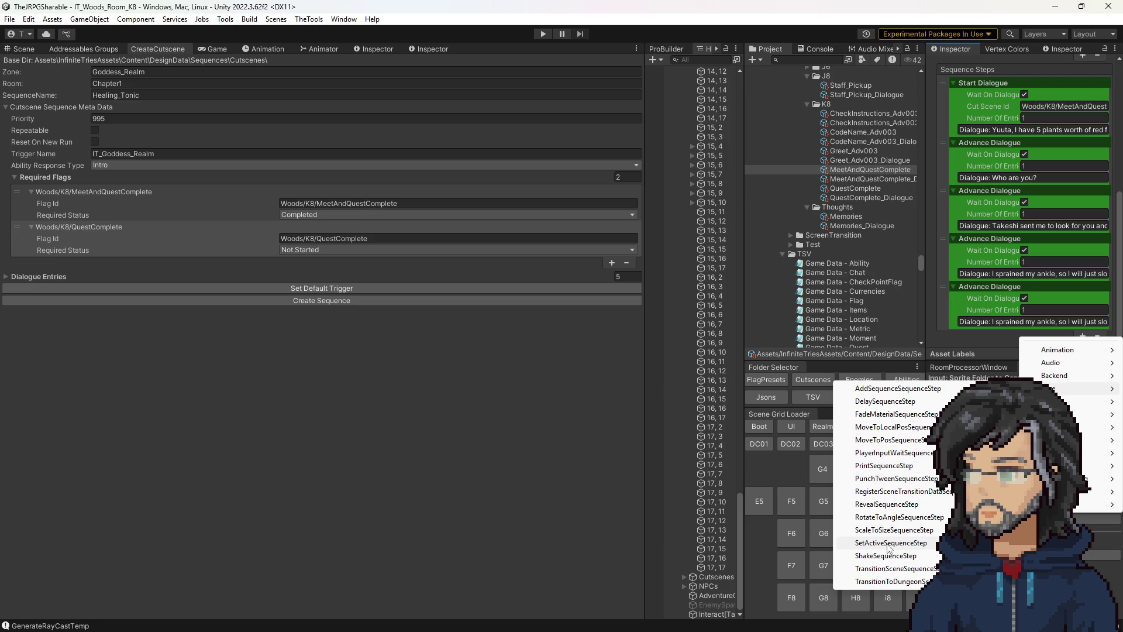
mouse_move(1062, 375)
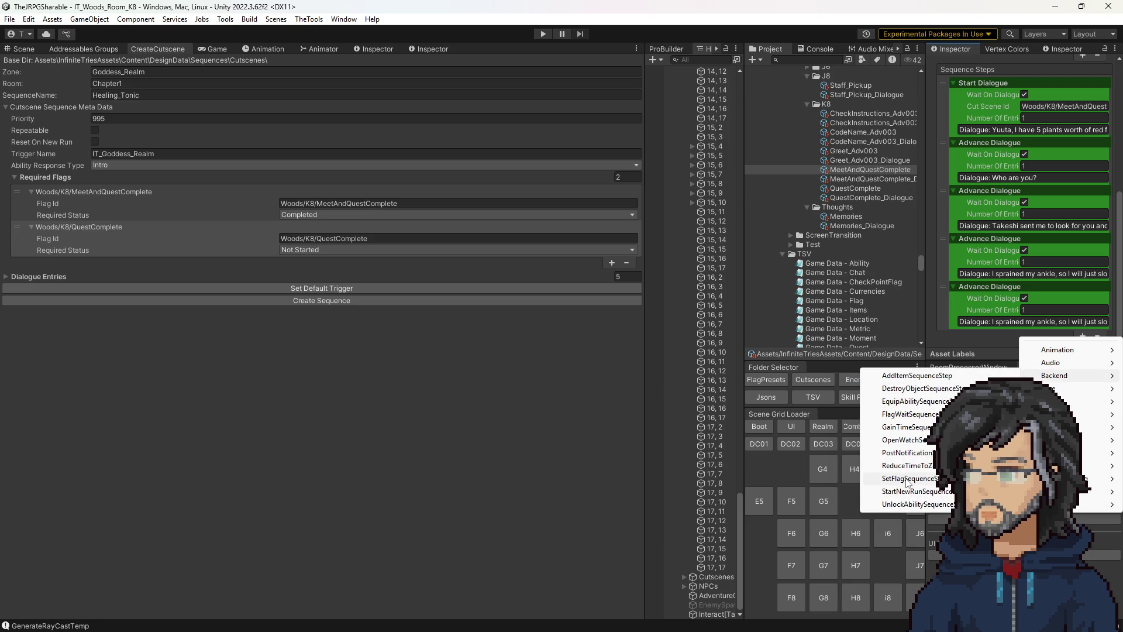
Step: Add a Set Flag step to MeetAndQuestComplete marking Woods/K8/QuestComplete as Completed
click(908, 479)
click(873, 191)
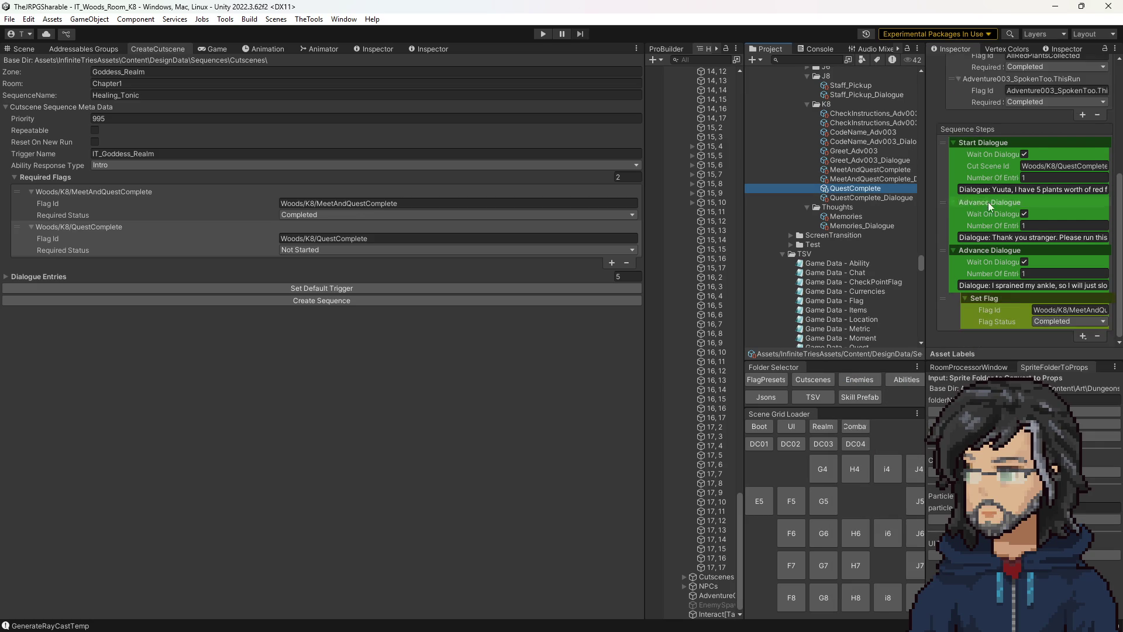
click(875, 169)
scroll(1005, 241, down, 3)
scroll(1031, 295, down, 2)
scroll(1031, 295, down, 1)
click(1066, 310)
text(Woods/K8/QuestComplete)
click(1066, 361)
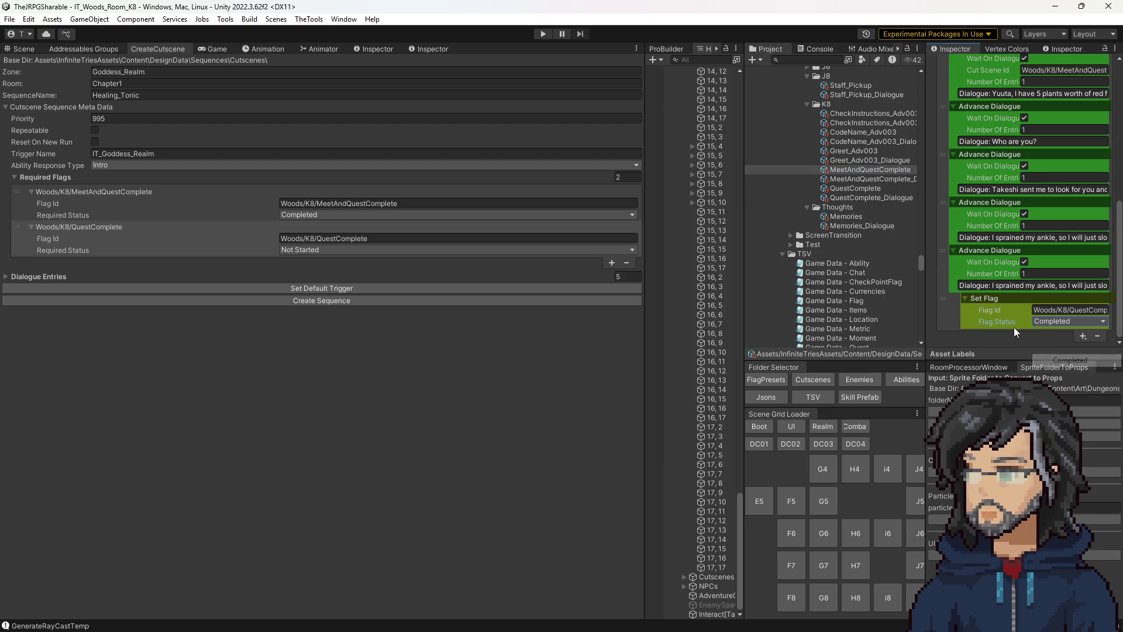
click(860, 189)
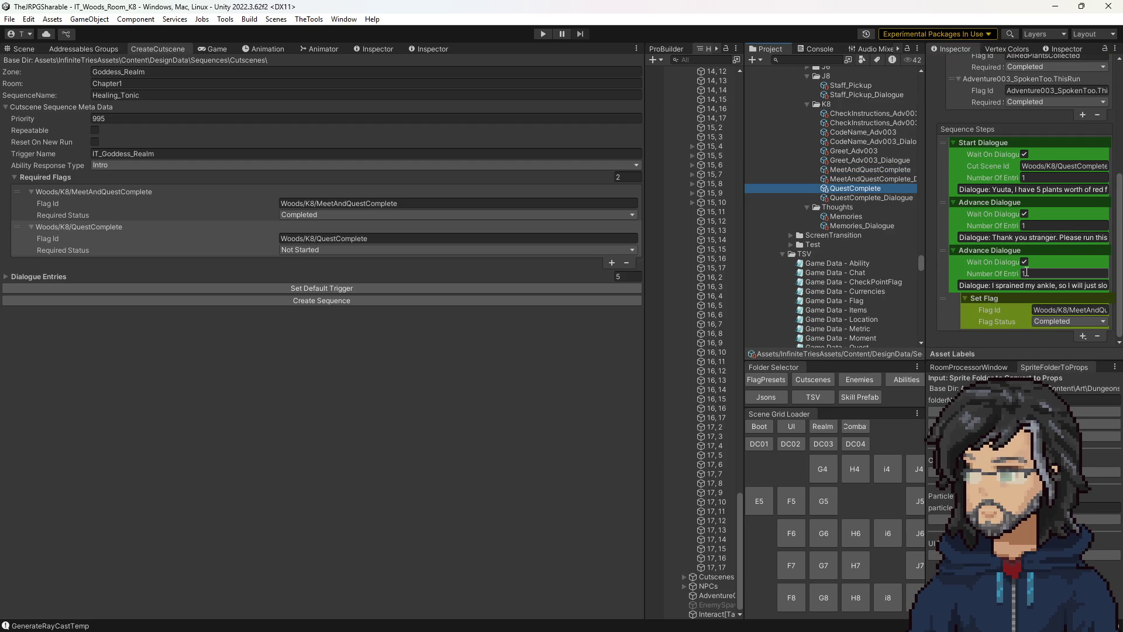
click(861, 168)
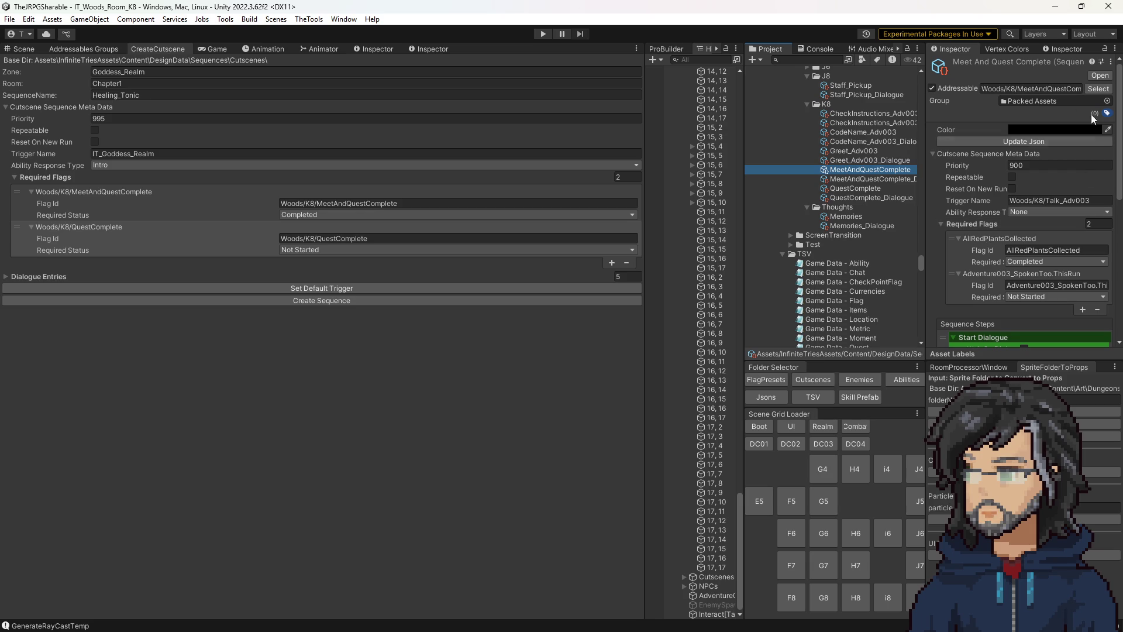
Step: Compare flag ids across MeetAndQuestComplete, QuestComplete and CodeName_Adv003 against the cutscene form
click(1016, 88)
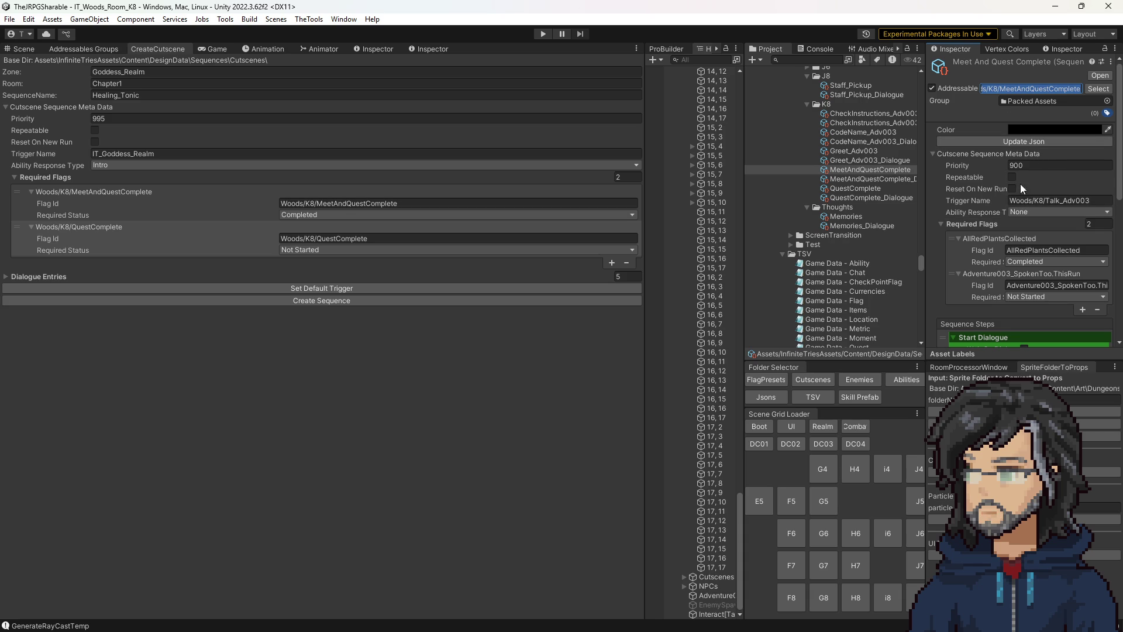
click(878, 170)
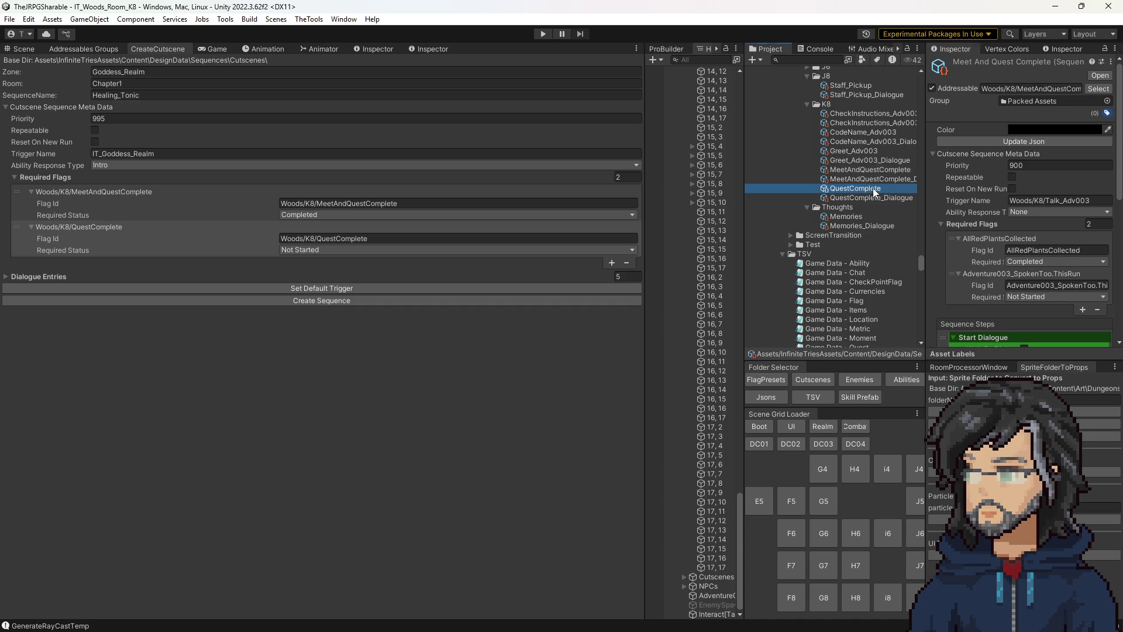
click(873, 188)
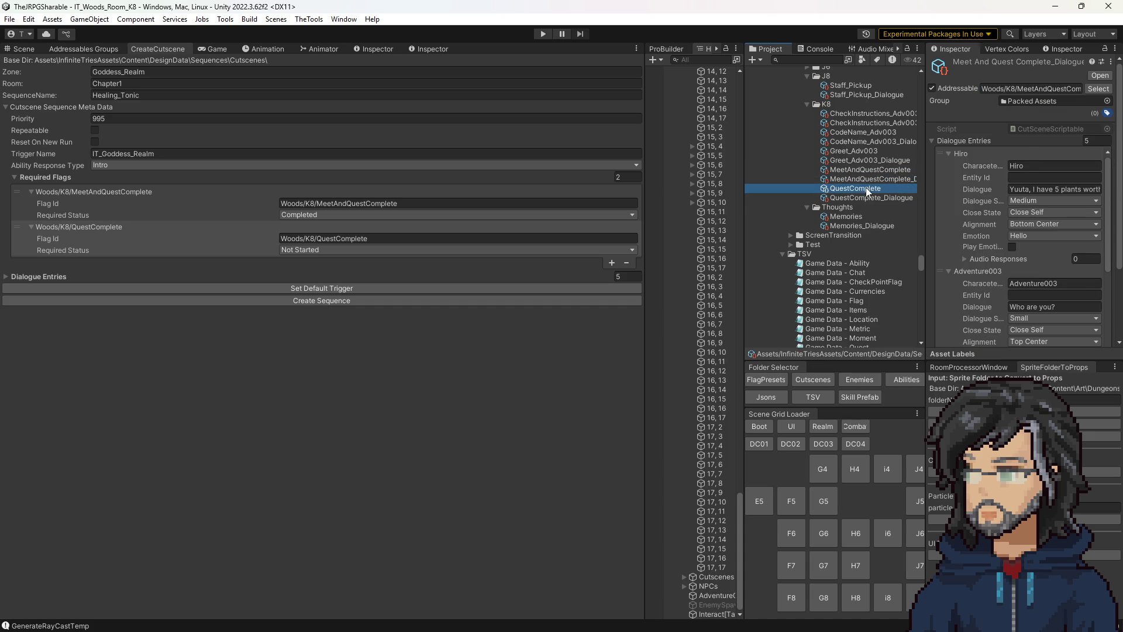
click(876, 169)
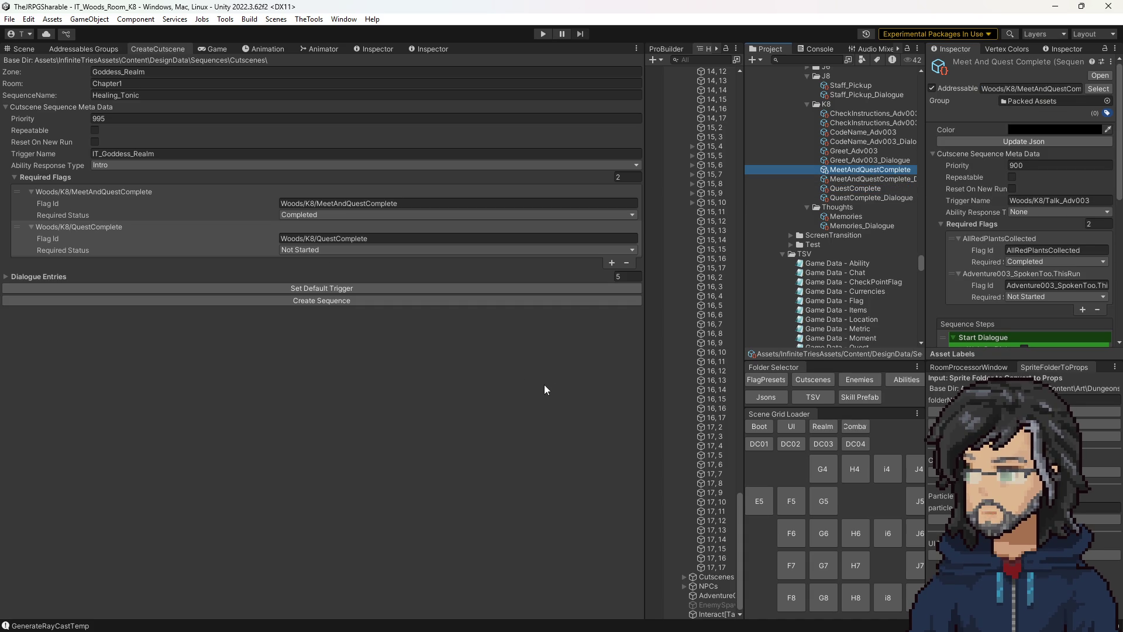
click(386, 422)
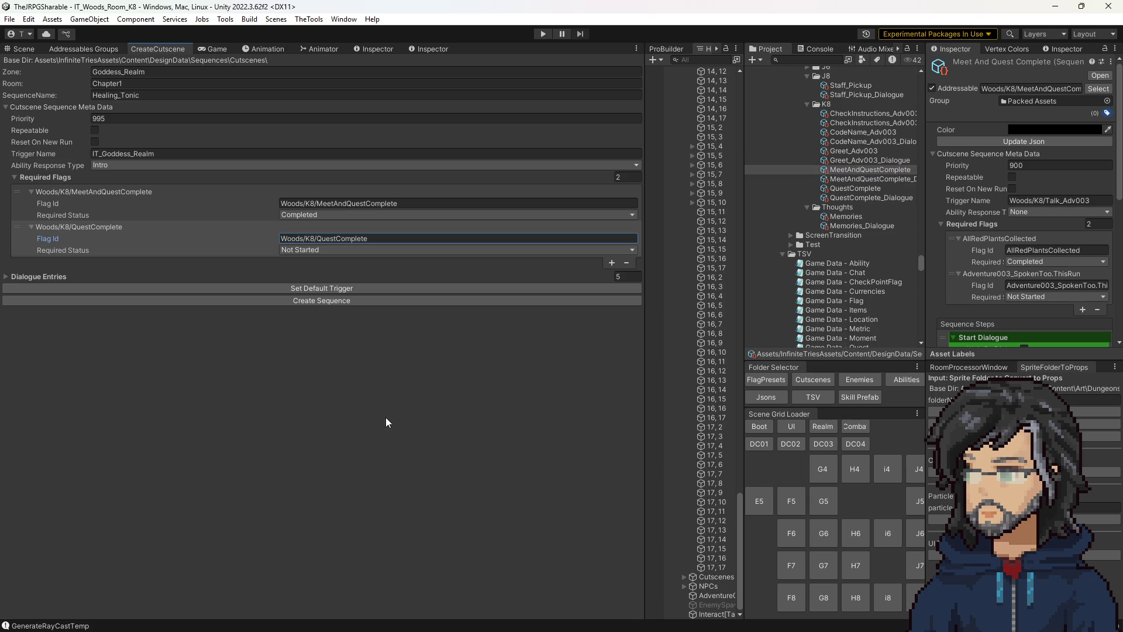
click(860, 131)
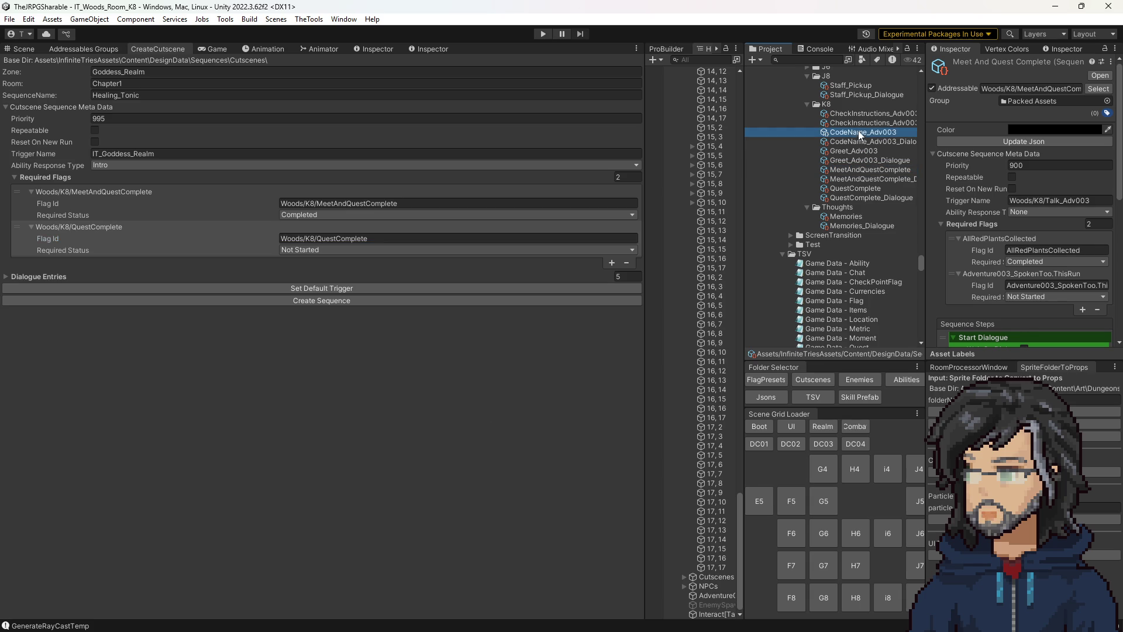
scroll(1004, 253, down, 3)
scroll(1042, 256, down, 3)
click(1069, 310)
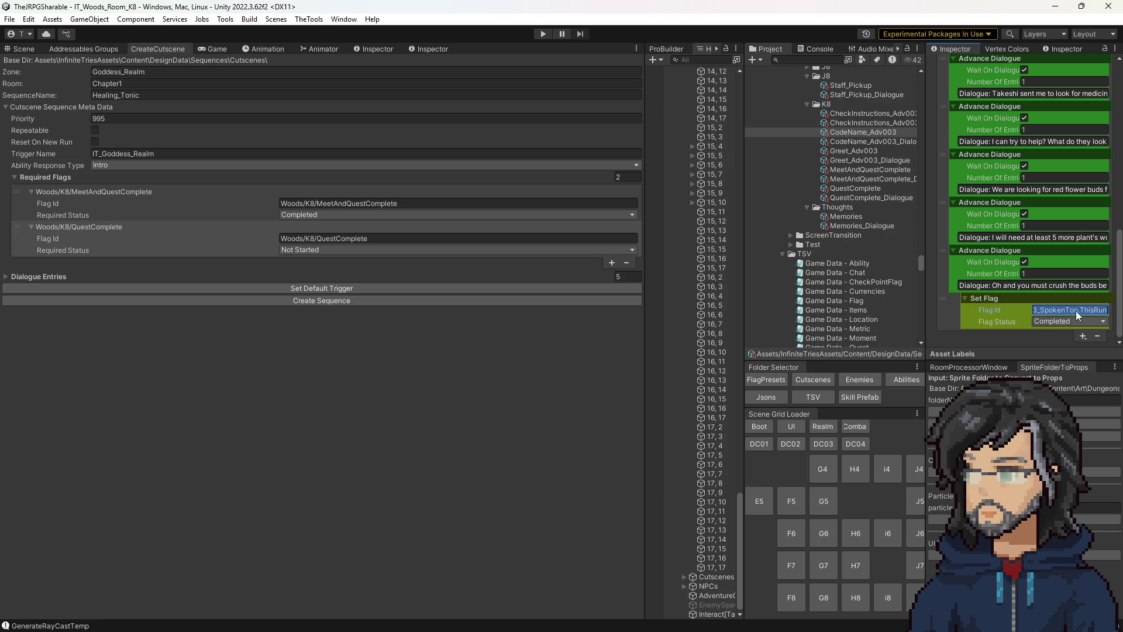
scroll(1031, 303, up, 5)
scroll(1030, 308, up, 5)
scroll(1031, 310, up, 5)
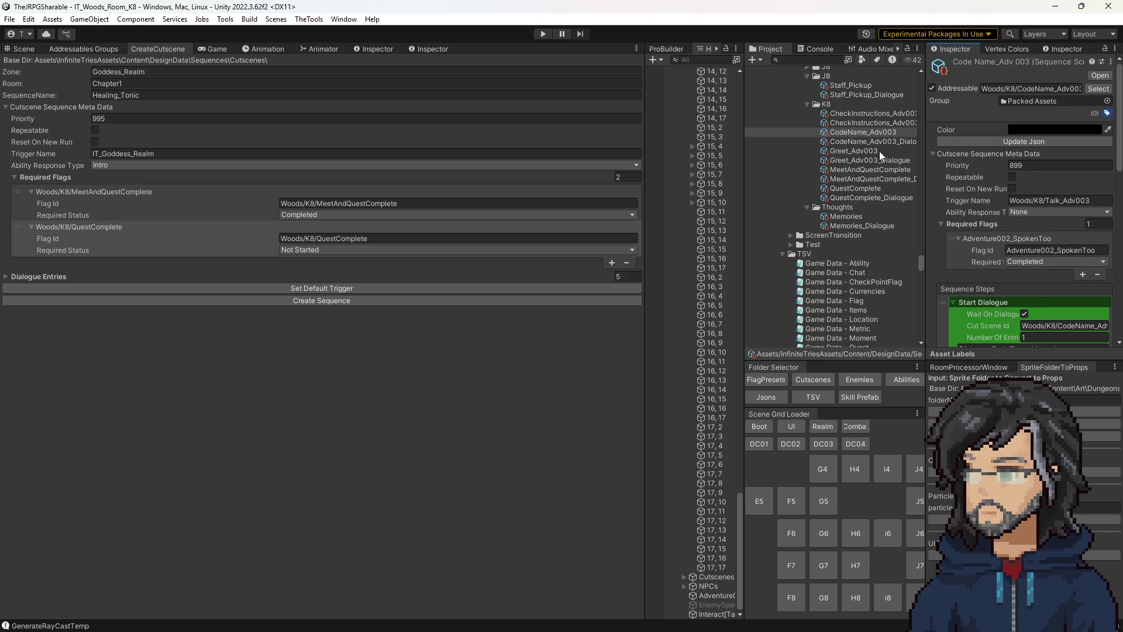
Step: Flip between QuestComplete and MeetAndQuestComplete settings, ending on MeetAndQuestComplete
click(865, 189)
click(866, 170)
click(871, 168)
click(871, 178)
click(861, 189)
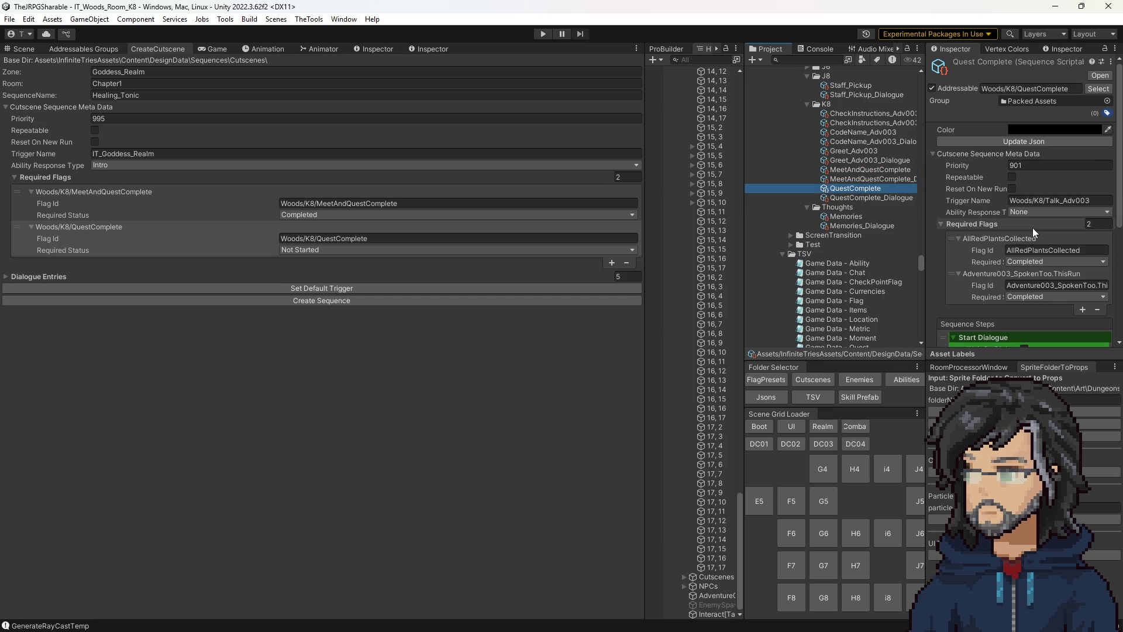
scroll(1023, 264, down, 3)
scroll(1020, 271, down, 2)
scroll(1021, 271, down, 2)
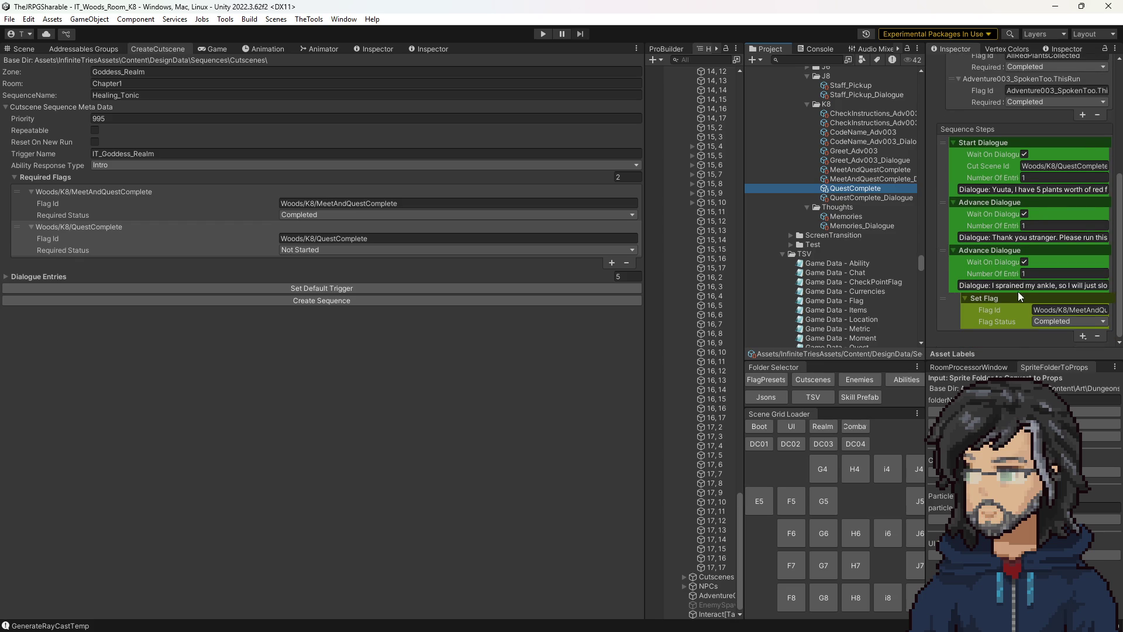
scroll(1018, 291, up, 5)
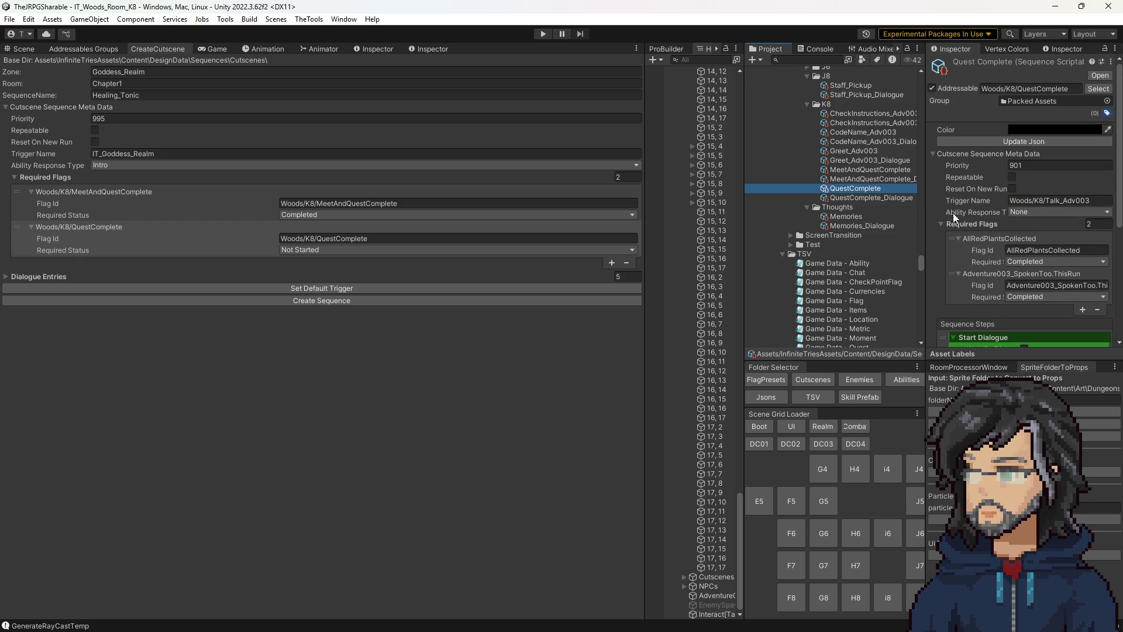
click(870, 169)
click(859, 192)
click(870, 169)
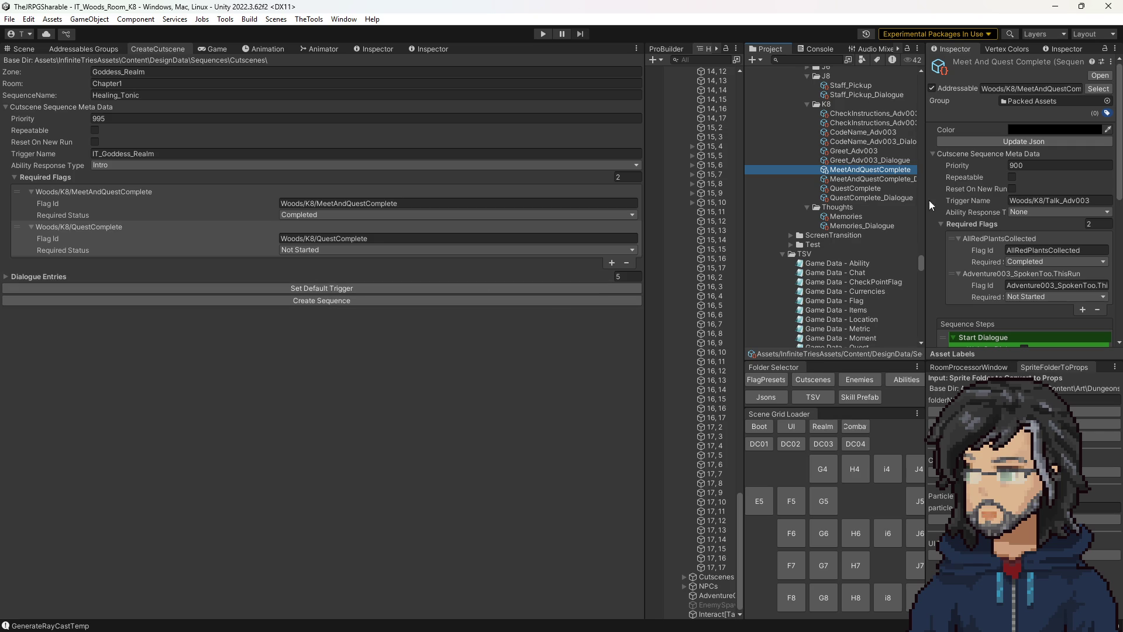
click(567, 236)
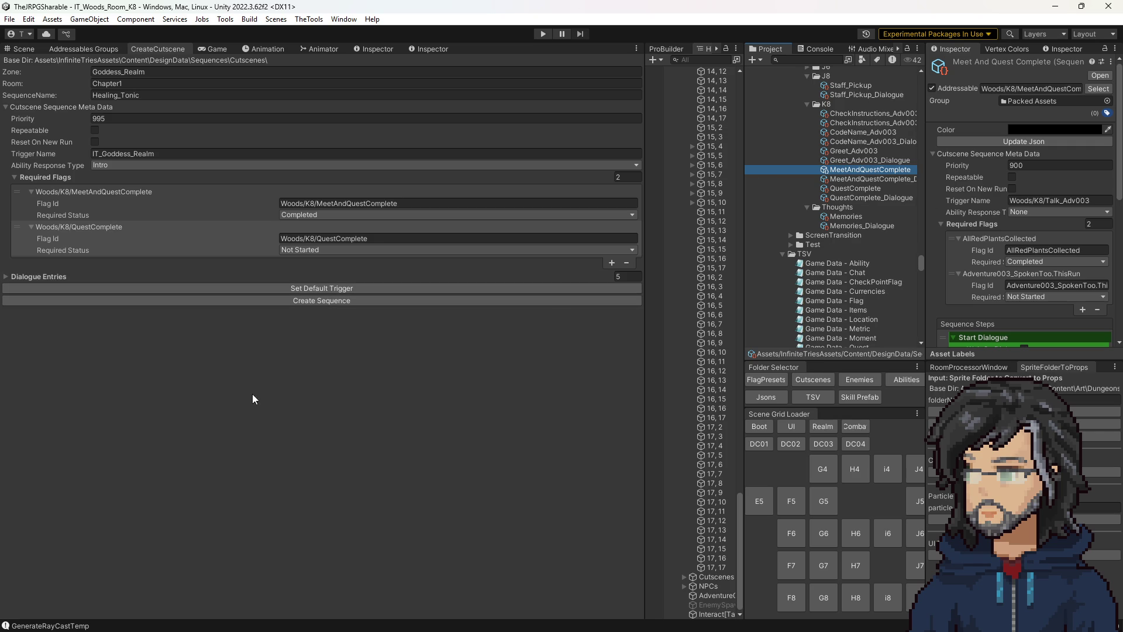
Step: View the K8 woods room scene, check QuestComplete's final flag, and orbit around the tile grid
click(24, 51)
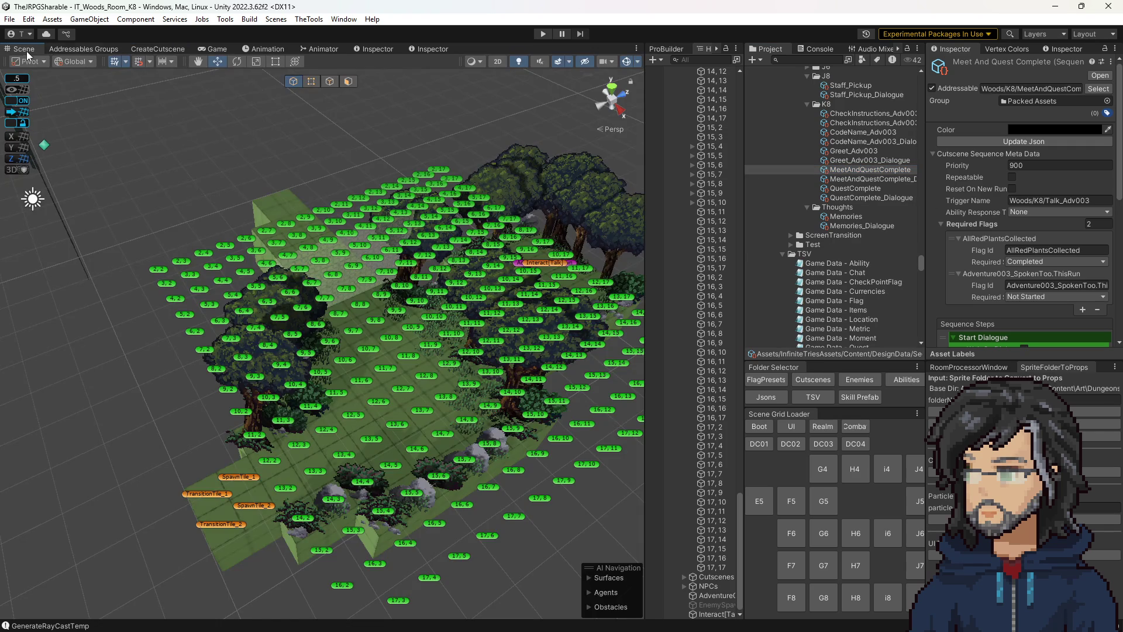
scroll(490, 303, up, 2)
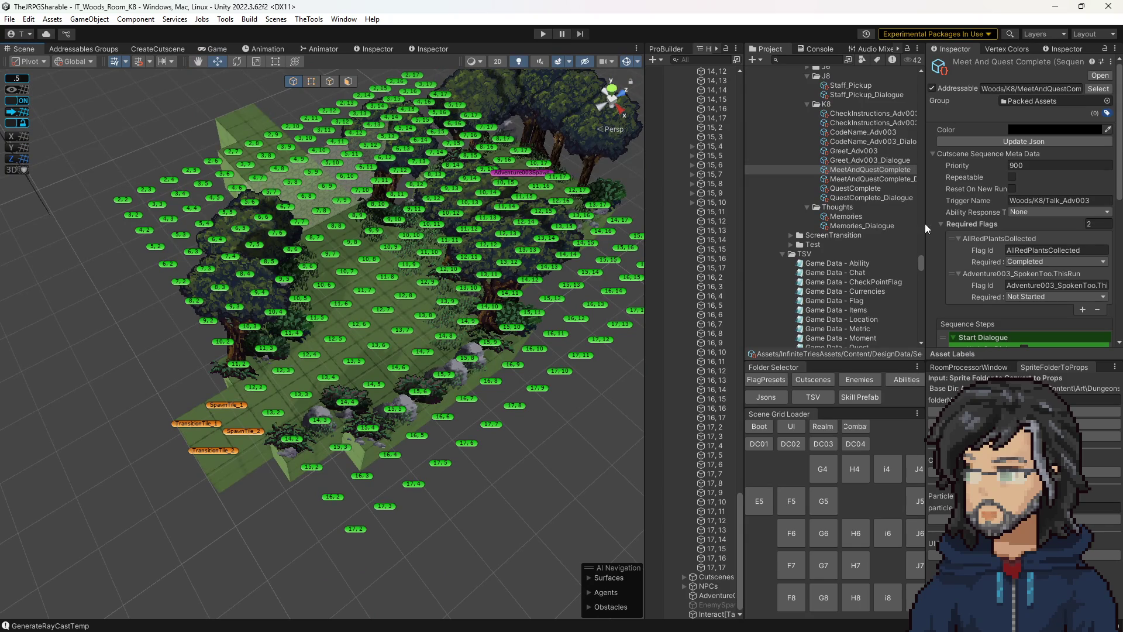
scroll(1003, 290, down, 5)
scroll(1042, 289, down, 3)
scroll(1047, 287, down, 5)
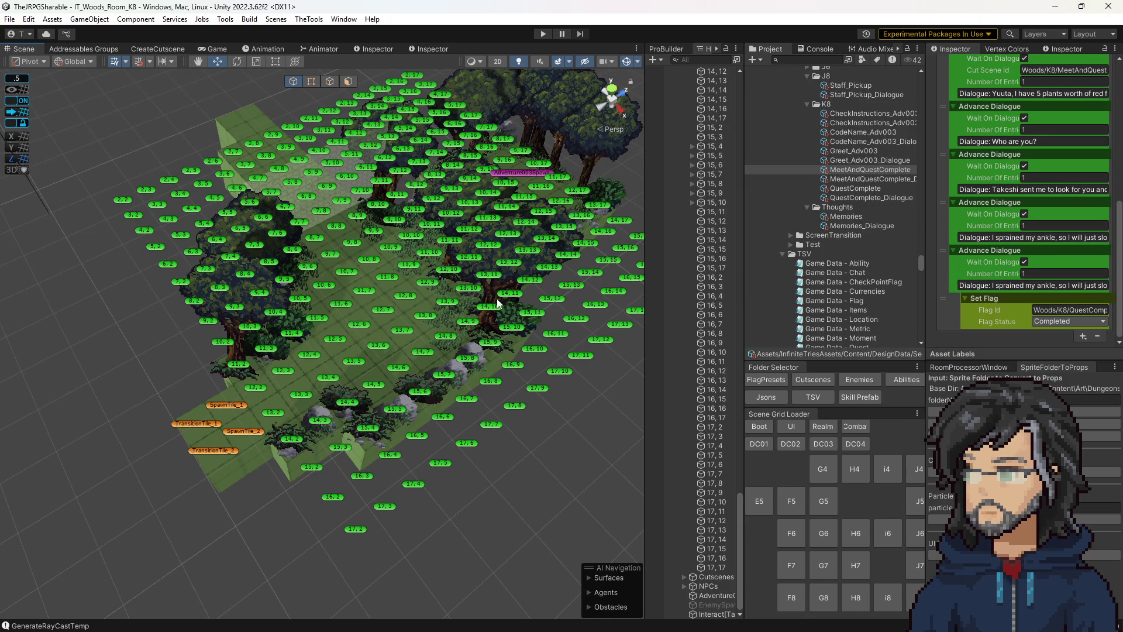
click(852, 188)
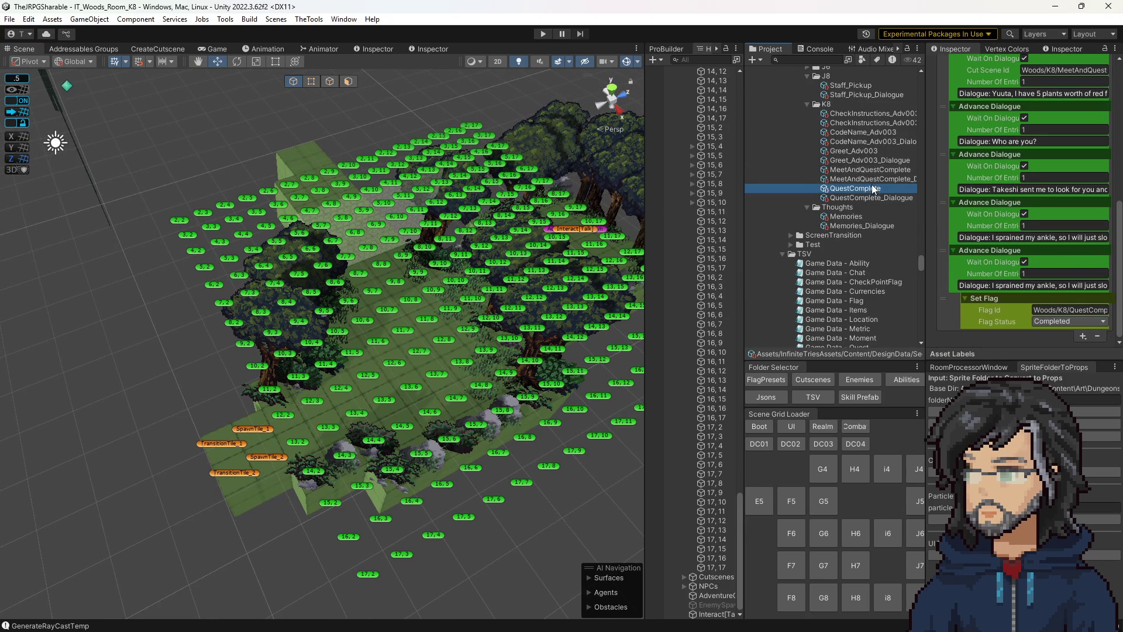
click(1041, 308)
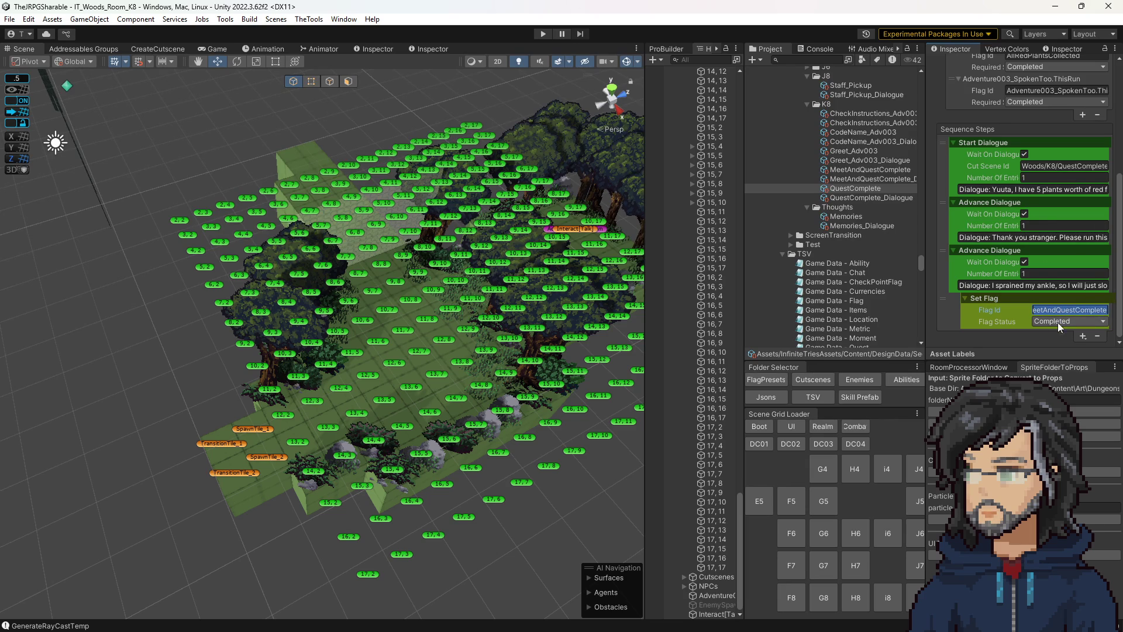
scroll(1047, 297, up, 2)
scroll(1005, 267, up, 2)
scroll(1012, 201, up, 1)
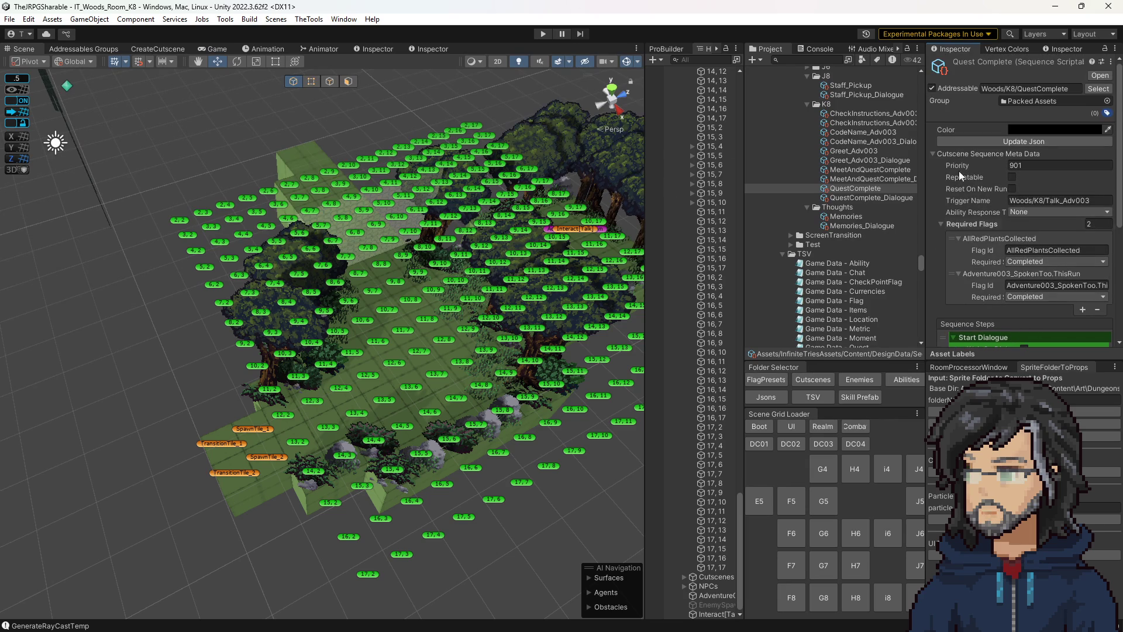
scroll(554, 345, up, 2)
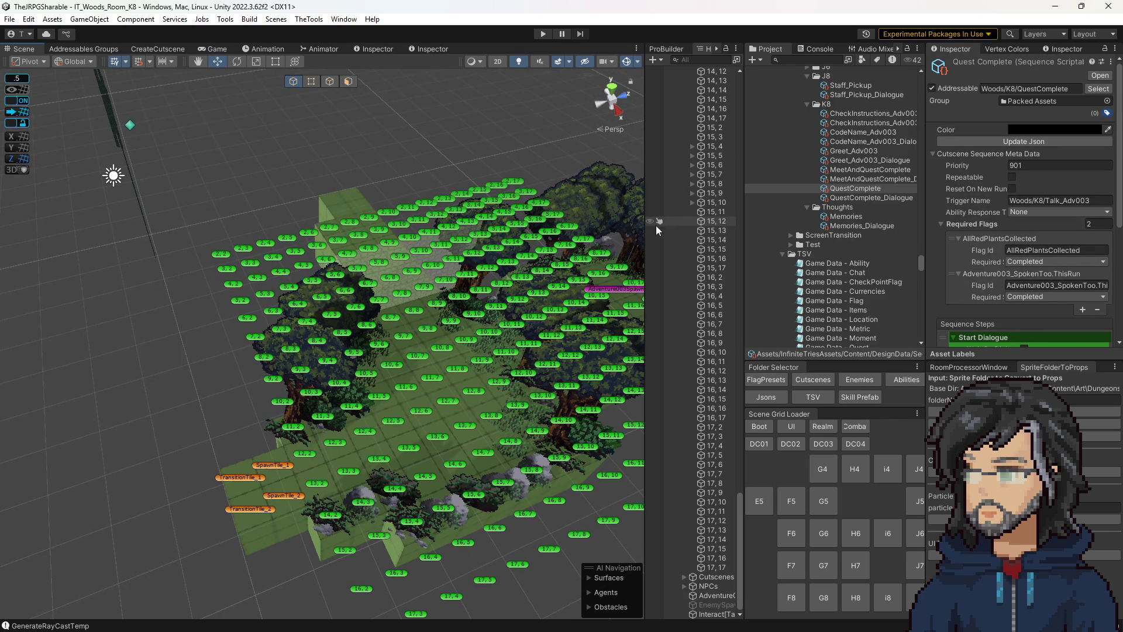
drag(647, 224, 631, 224)
mouse_move(545, 343)
alt+mouse_down()
mouse_move(496, 341)
mouse_move(529, 233)
alt+mouse_up()
click(529, 232)
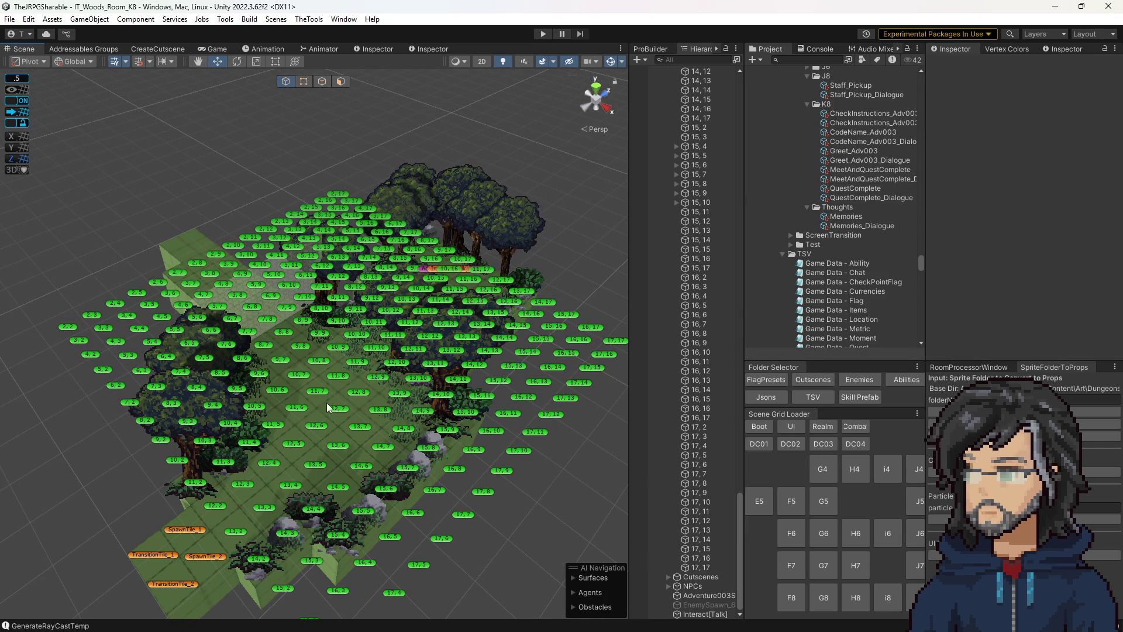
Step: Require QuestComplete to be Completed in the Healing_Tonic cutscene form
click(174, 49)
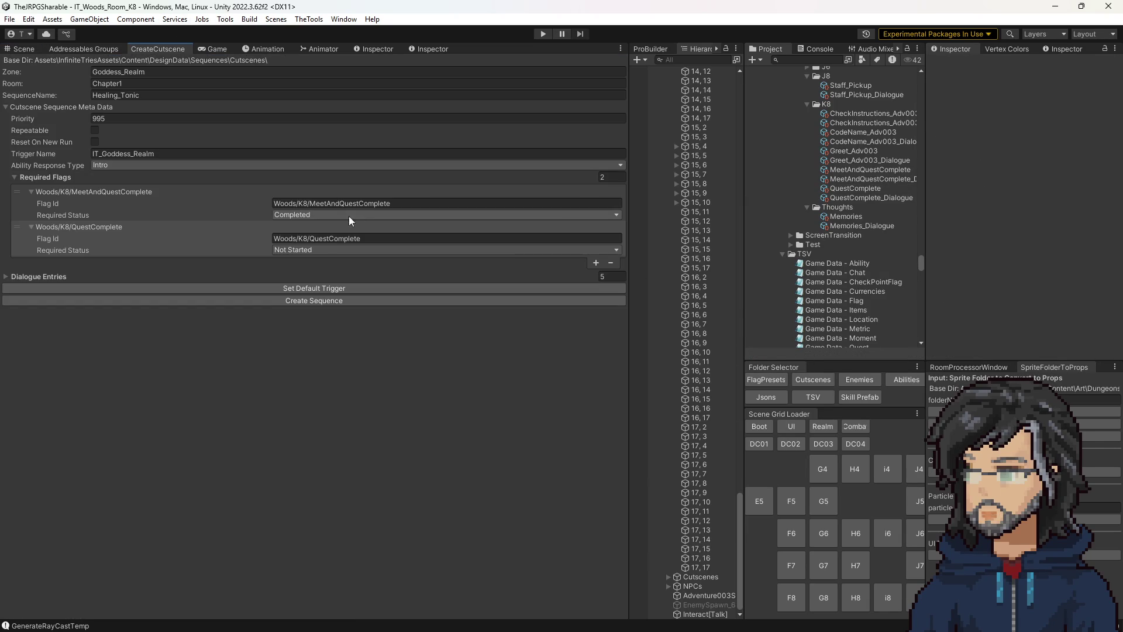
click(307, 250)
click(323, 288)
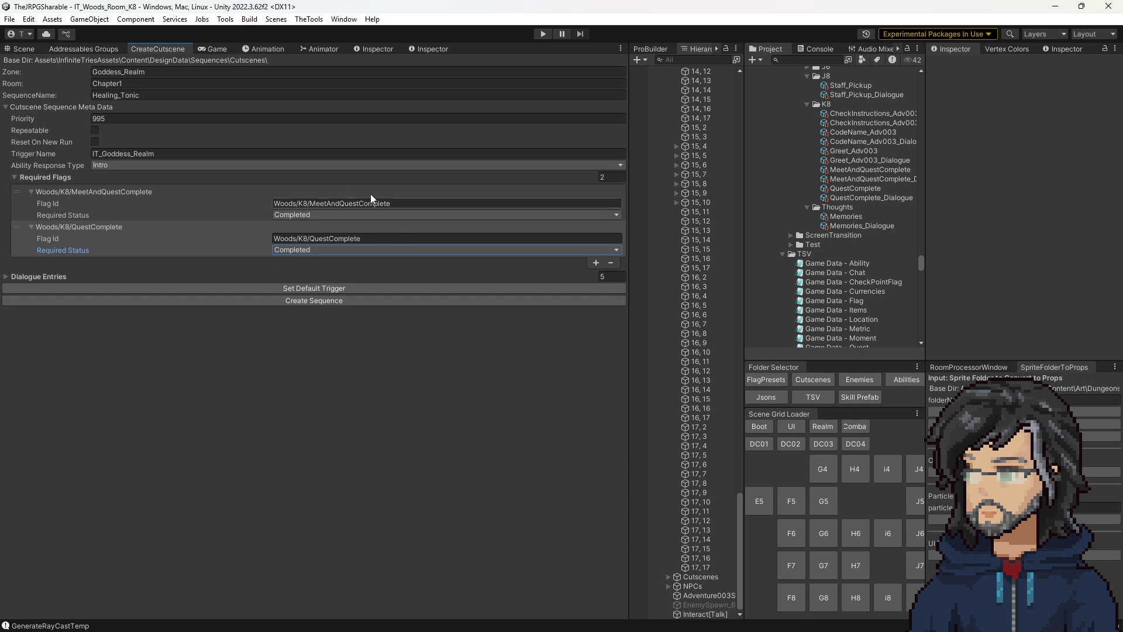
Step: Reduce the cutscene's dialogue entries from five to four
click(120, 276)
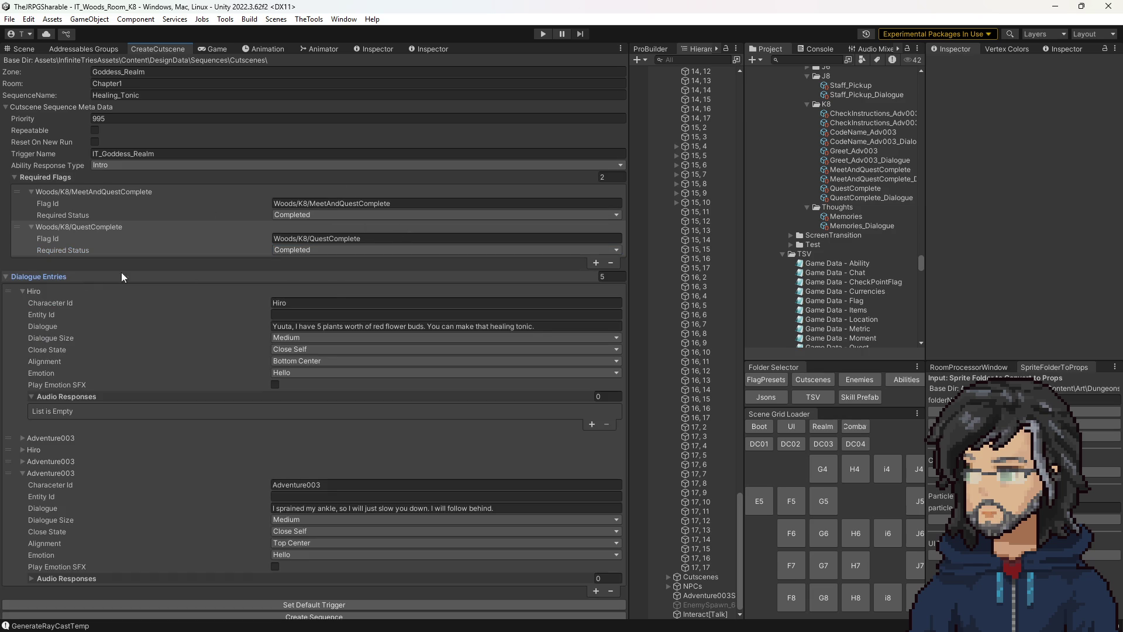
click(606, 277)
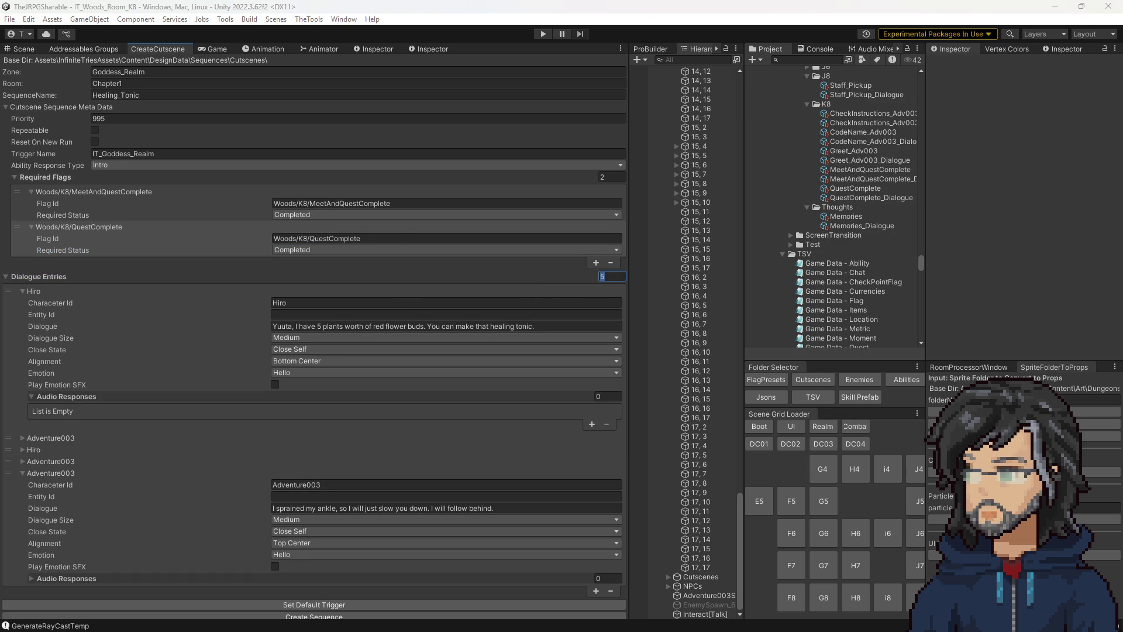
text(4)
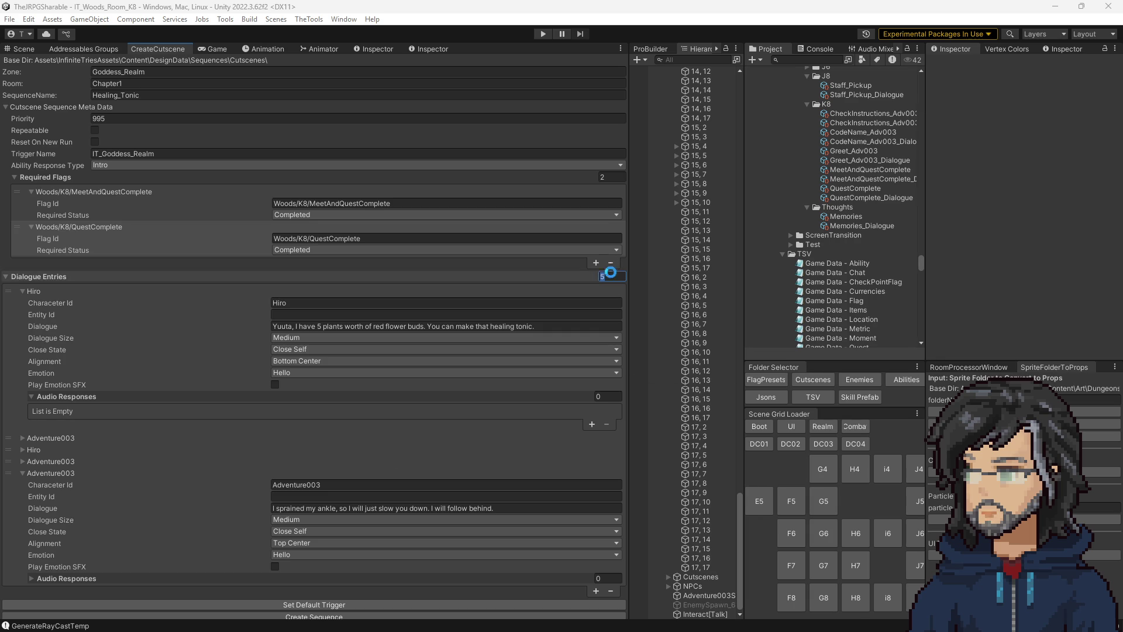
key(Return)
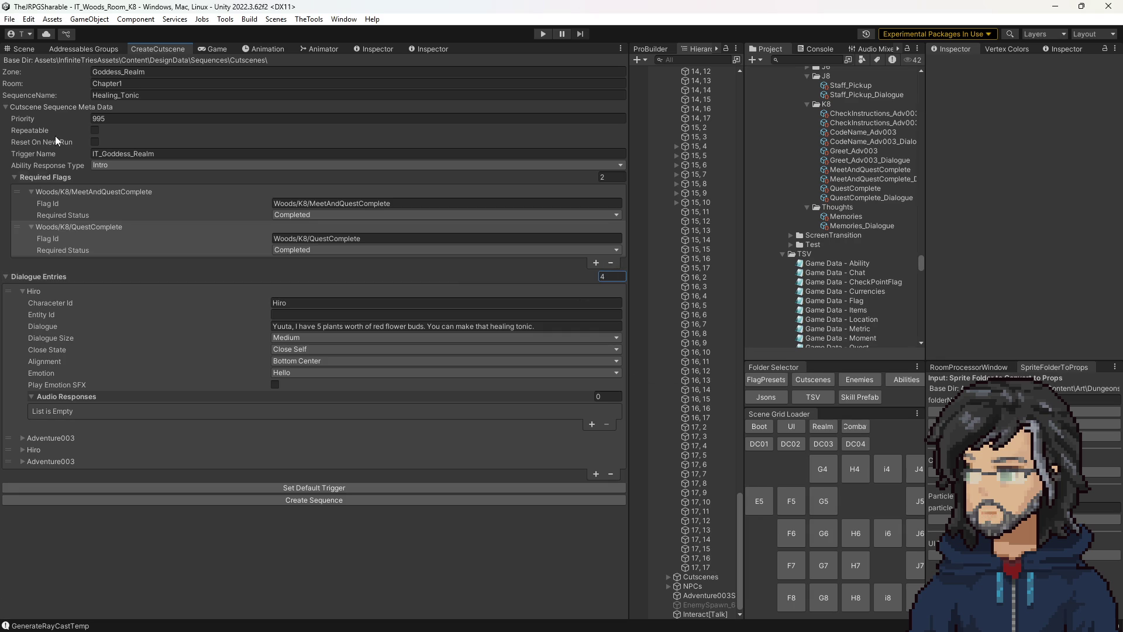
click(36, 105)
Step: Expand the dialogue entries and paste replacement text into the first Hiro line
click(40, 303)
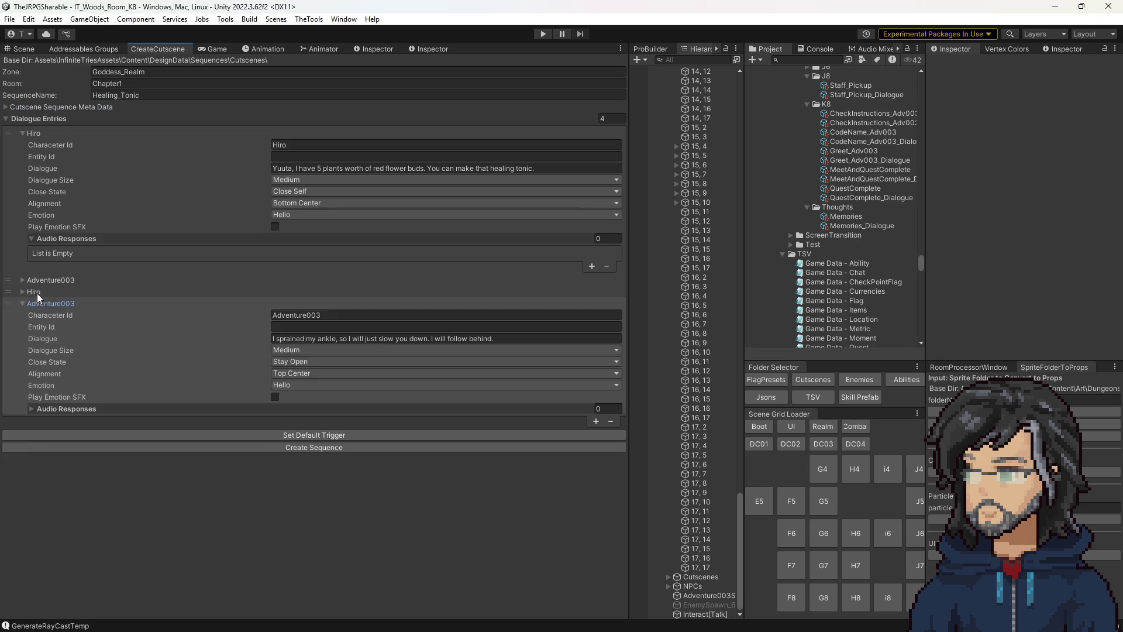
click(47, 281)
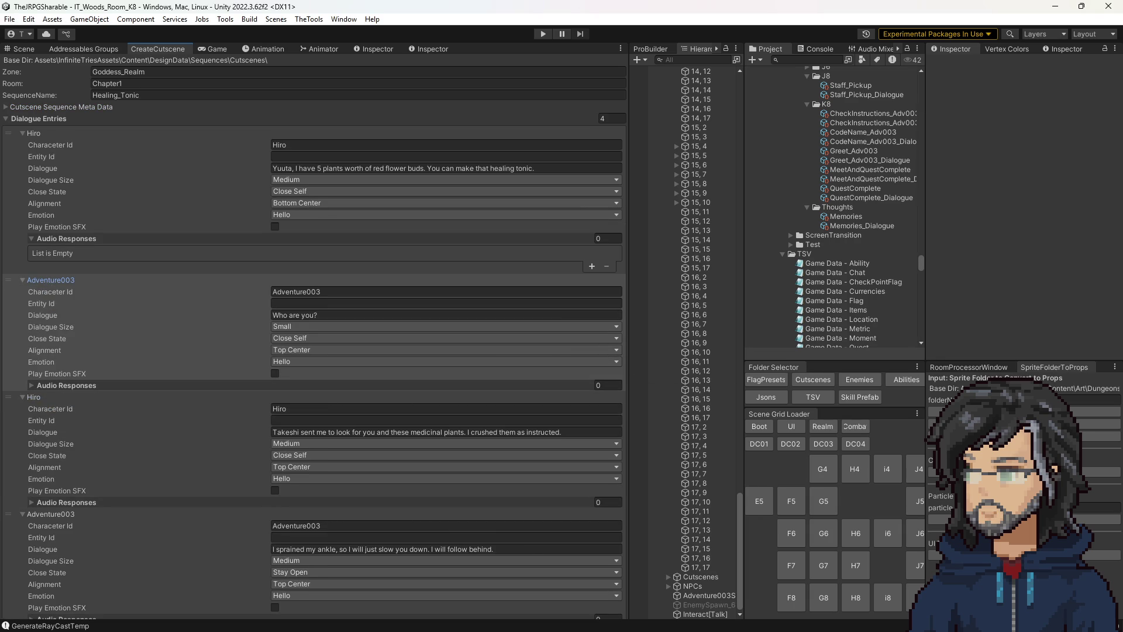
click(298, 142)
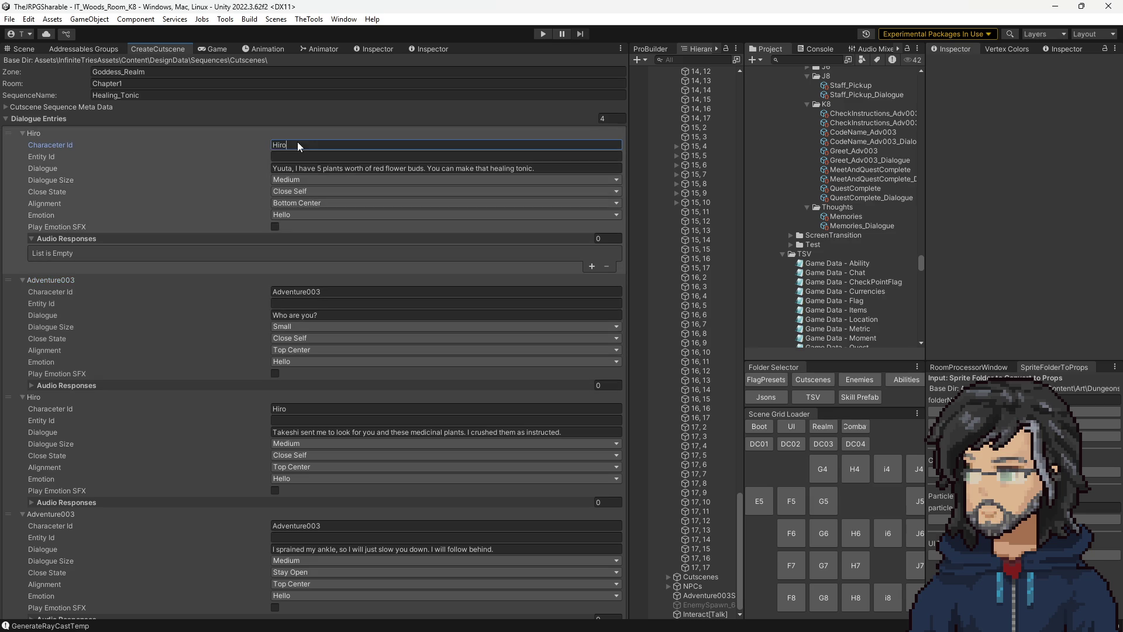
click(327, 168)
text(I failed ... I will need to gather those medicinal plants again.)
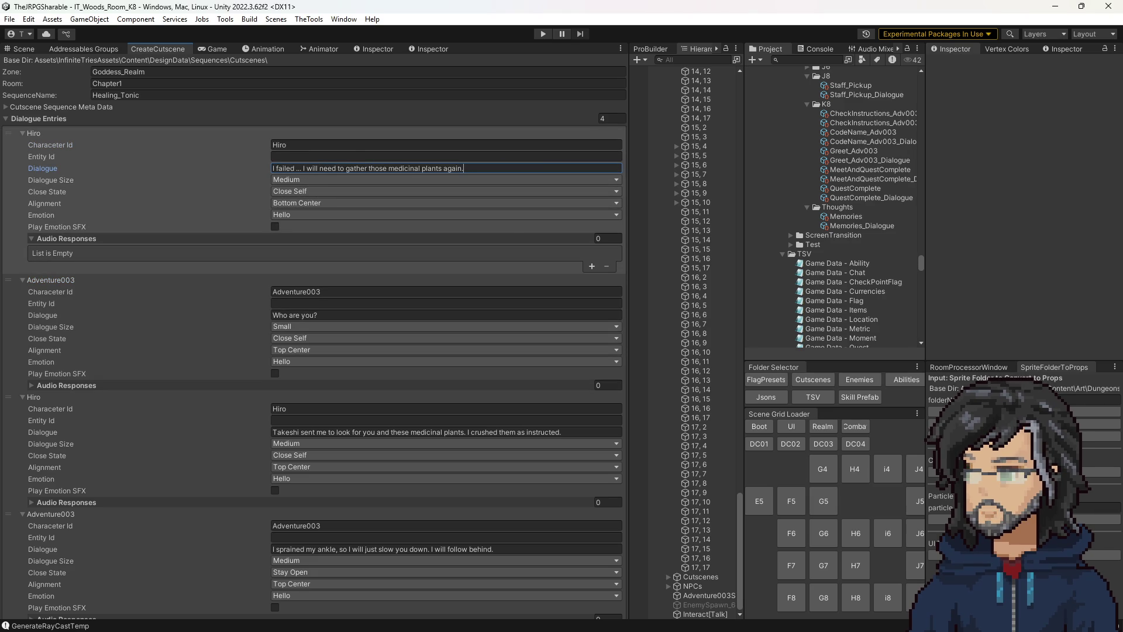
click(342, 315)
text(Why?)
click(320, 291)
text(Goddess)
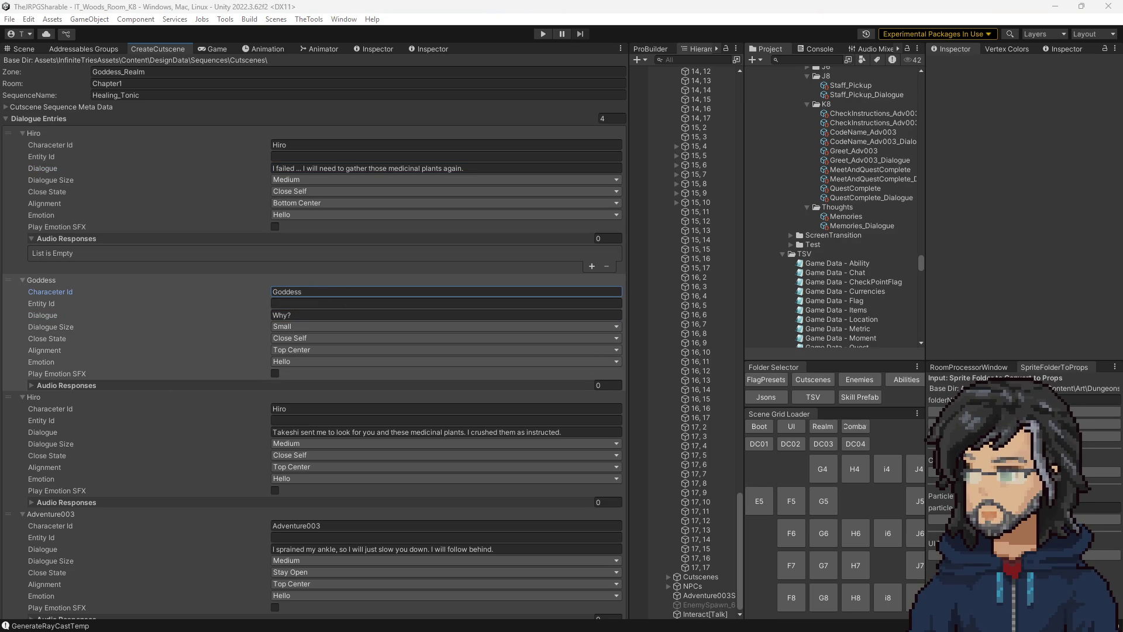
Step: Set Hiro's third line to "To get Yuuta to craft the Healing Tonic again?" aligned Bottom Center
click(348, 431)
text(To get Yuuta to craft the Healing Tonic again?)
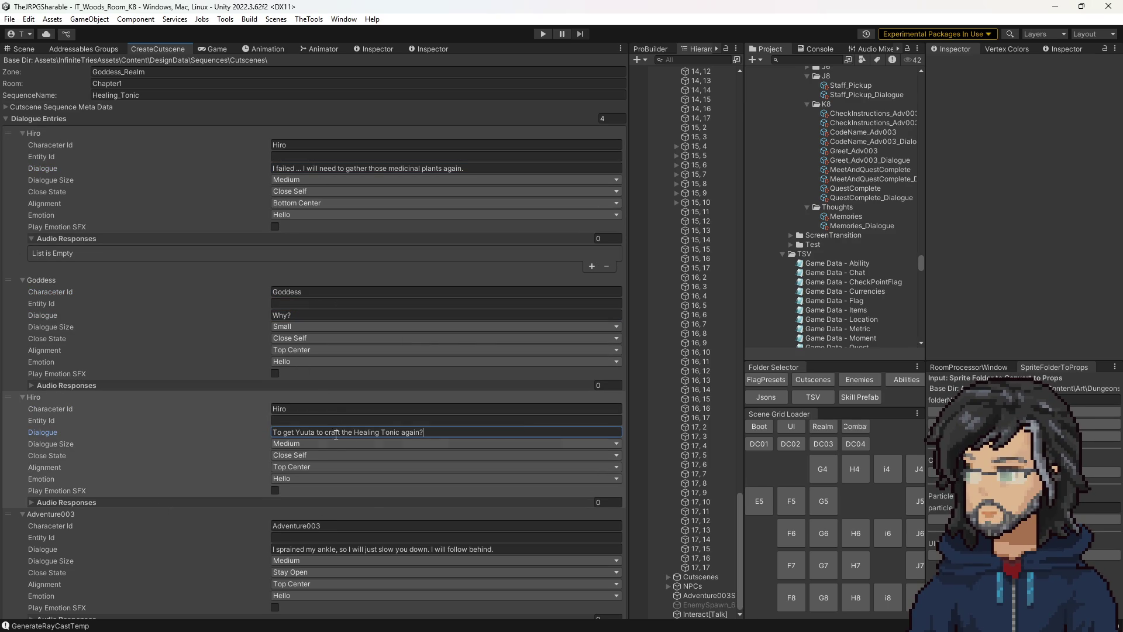
click(299, 467)
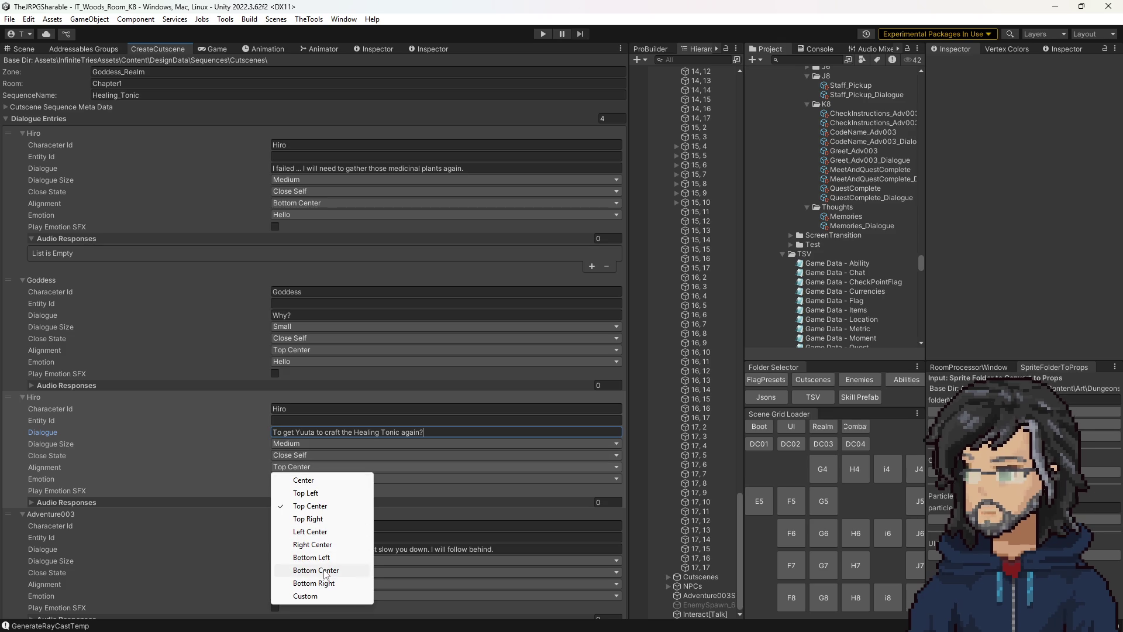
click(324, 570)
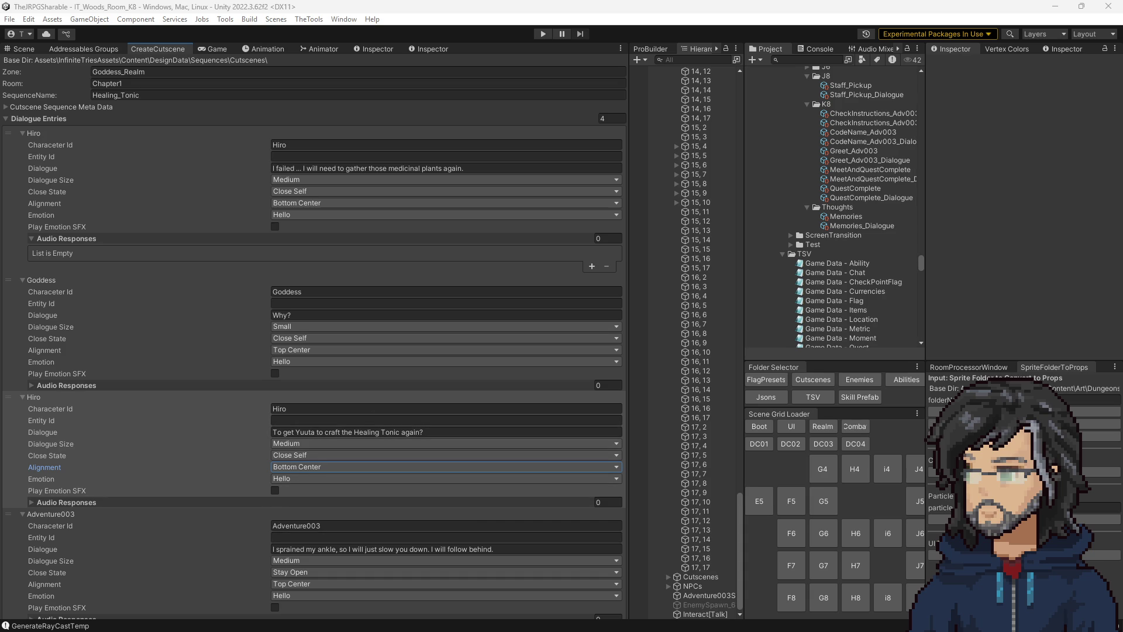
click(319, 548)
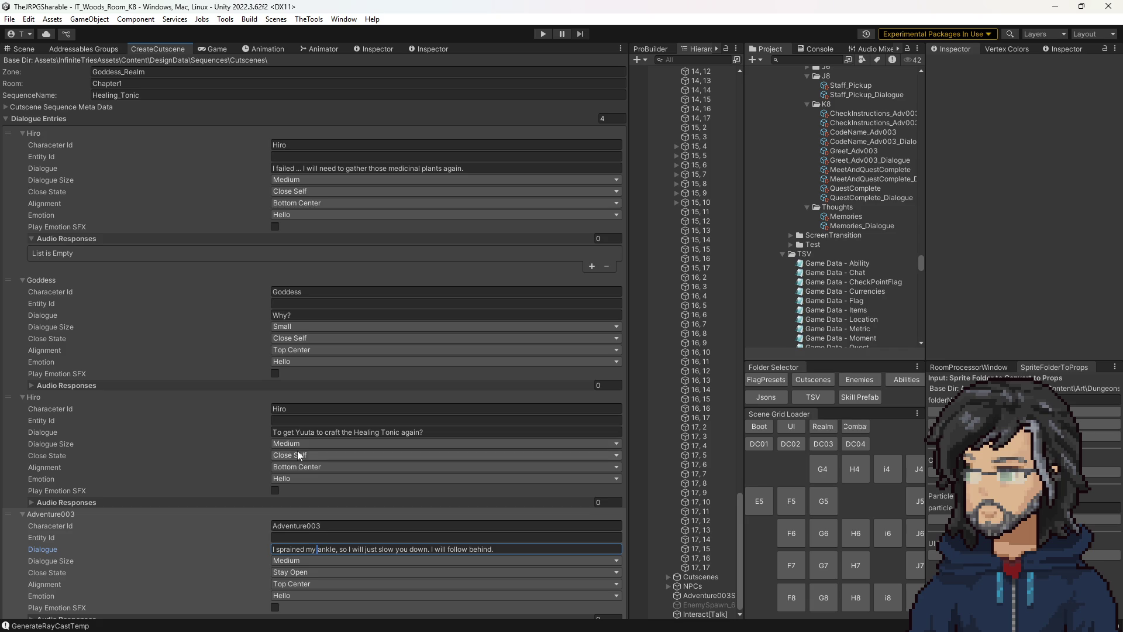
Step: Replace Adventure003's line with "You still have it in your item box?"
key(End)
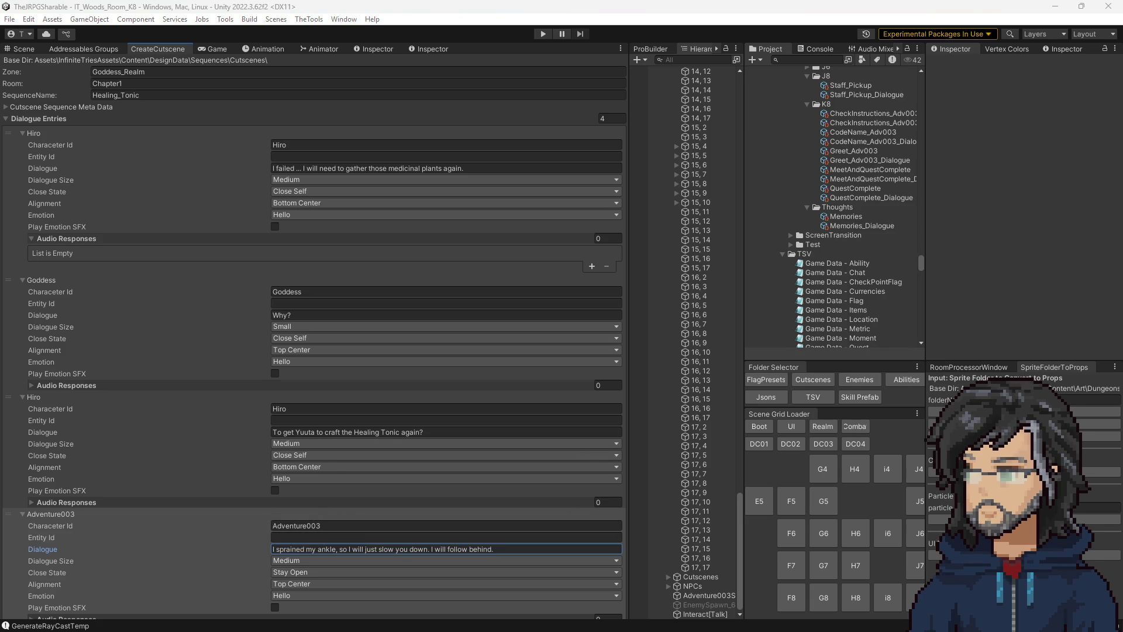
click(359, 549)
text(You still have it in your item box?)
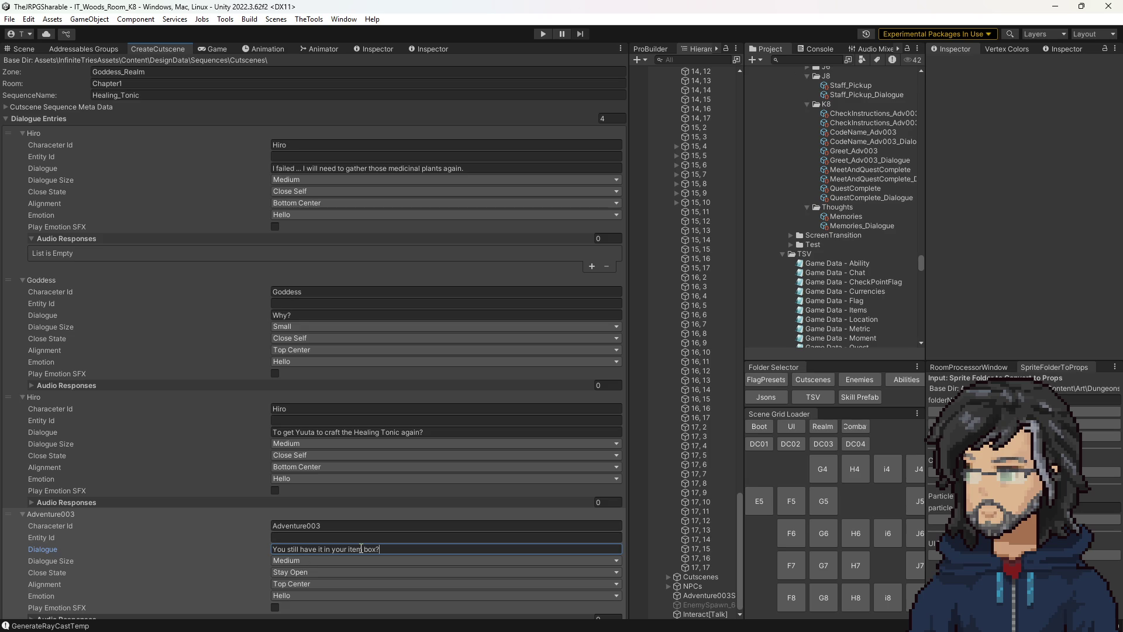
text(But)
key(Delete)
text(y)
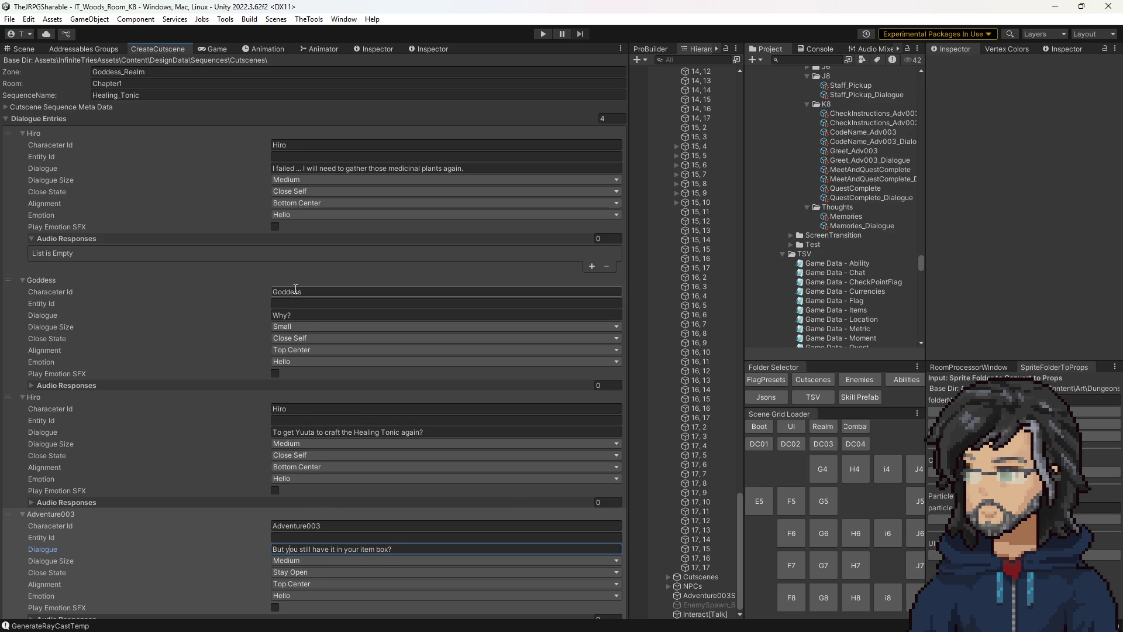
click(291, 408)
key(ctrl+a)
text(Goddess)
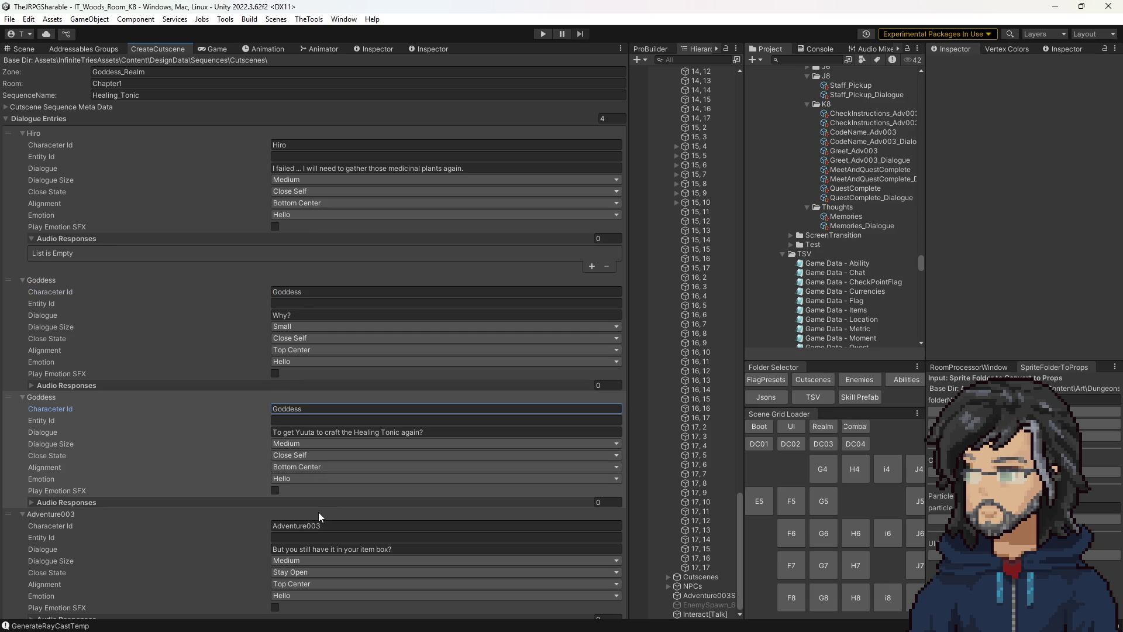
text(Hiro)
Step: Make Goddess the fourth entry's speaker, collapse it, and add a fifth dialogue entry
click(303, 292)
click(311, 548)
text(Goddess)
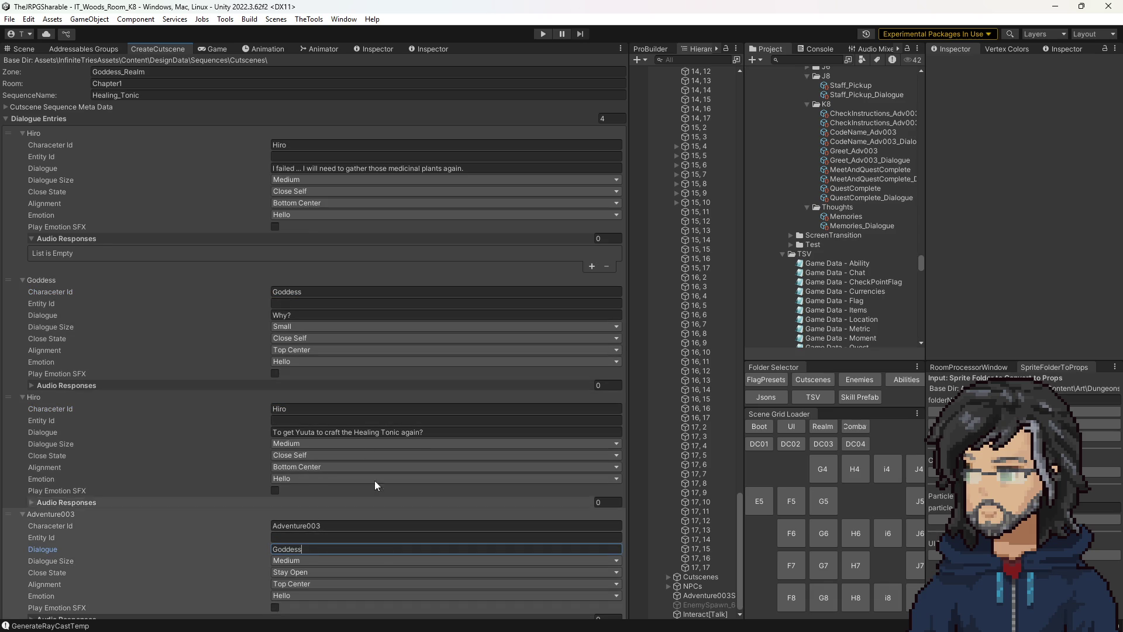
click(310, 526)
text(Goddess)
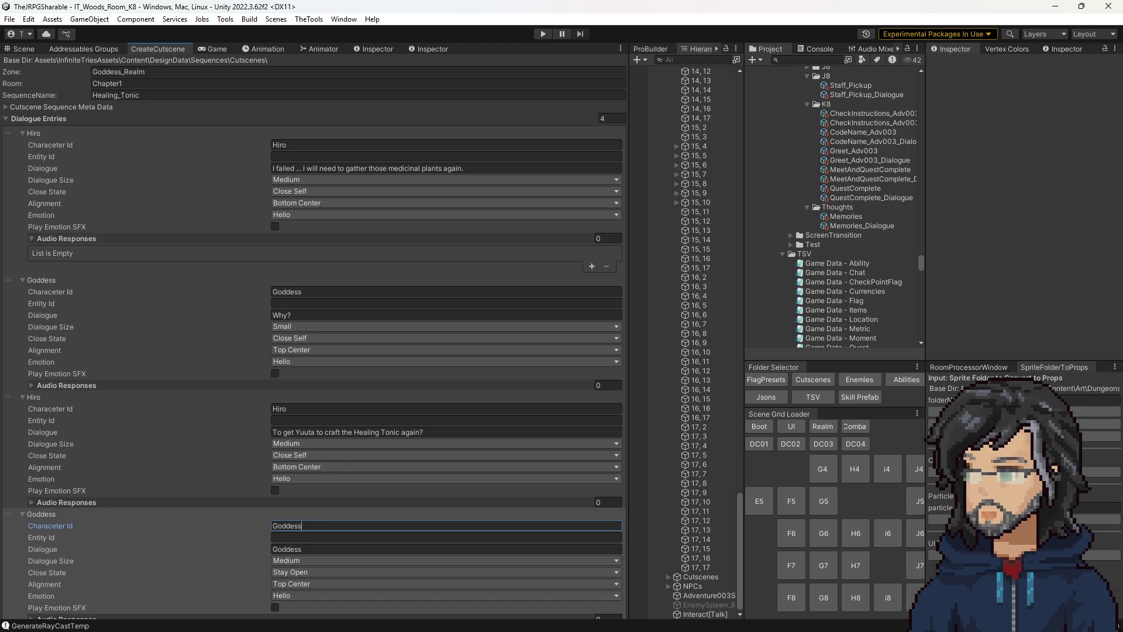
click(290, 549)
text(You still have it in your item box?)
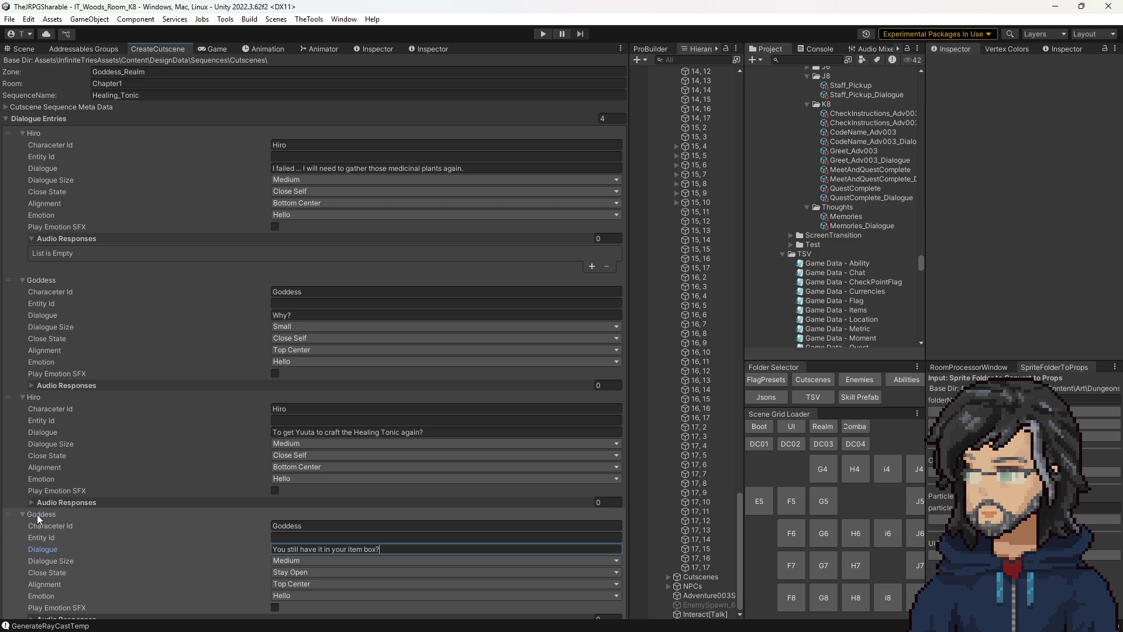
click(37, 514)
click(596, 528)
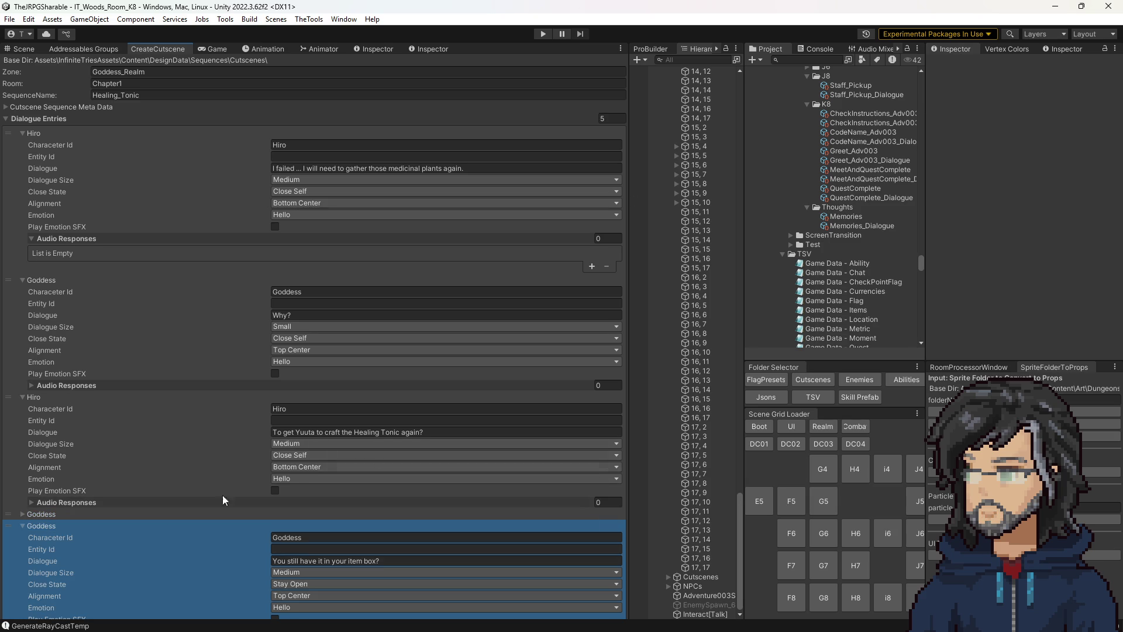
Step: Give the new entry speaker Hiro, Close All, Medium size, placeholder text and Bottom Center alignment
click(307, 536)
text(Hiro)
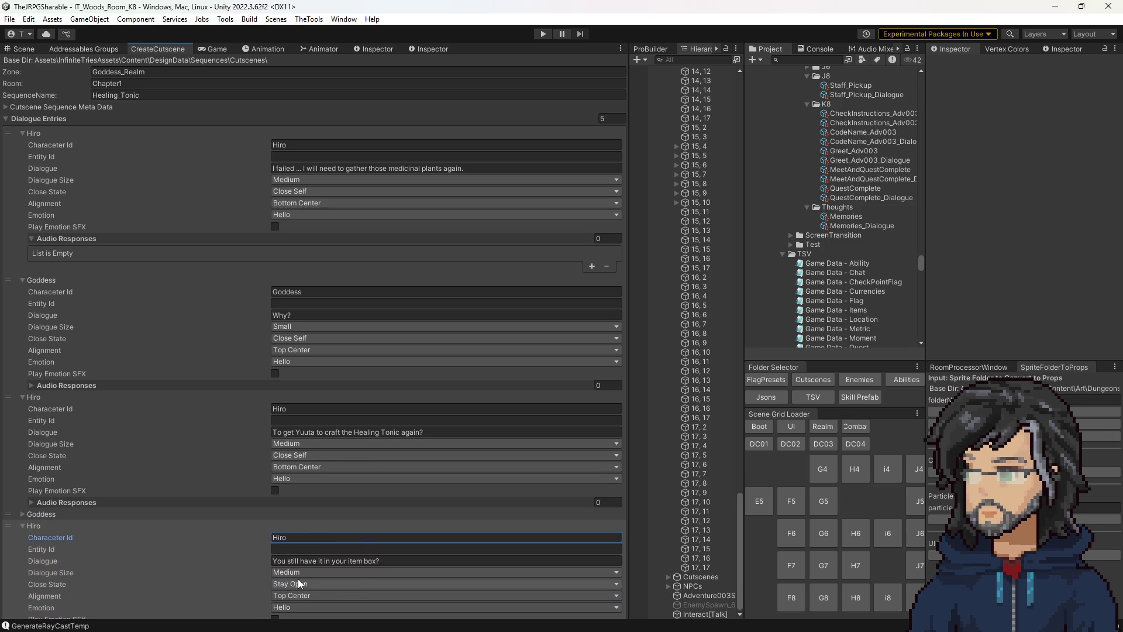
click(298, 581)
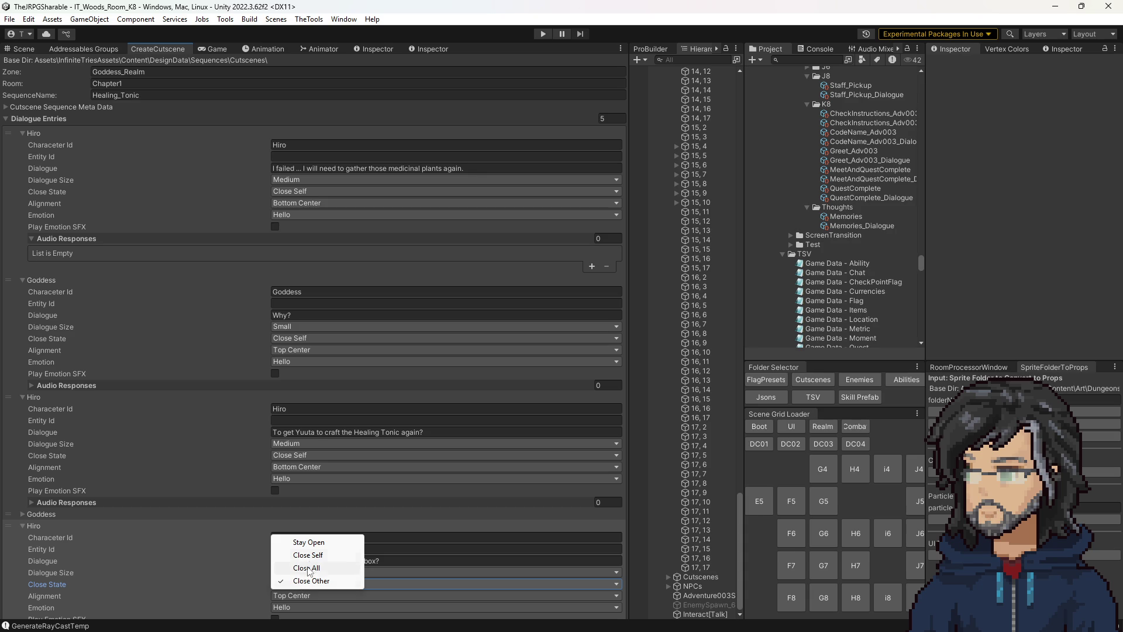
click(306, 571)
click(308, 572)
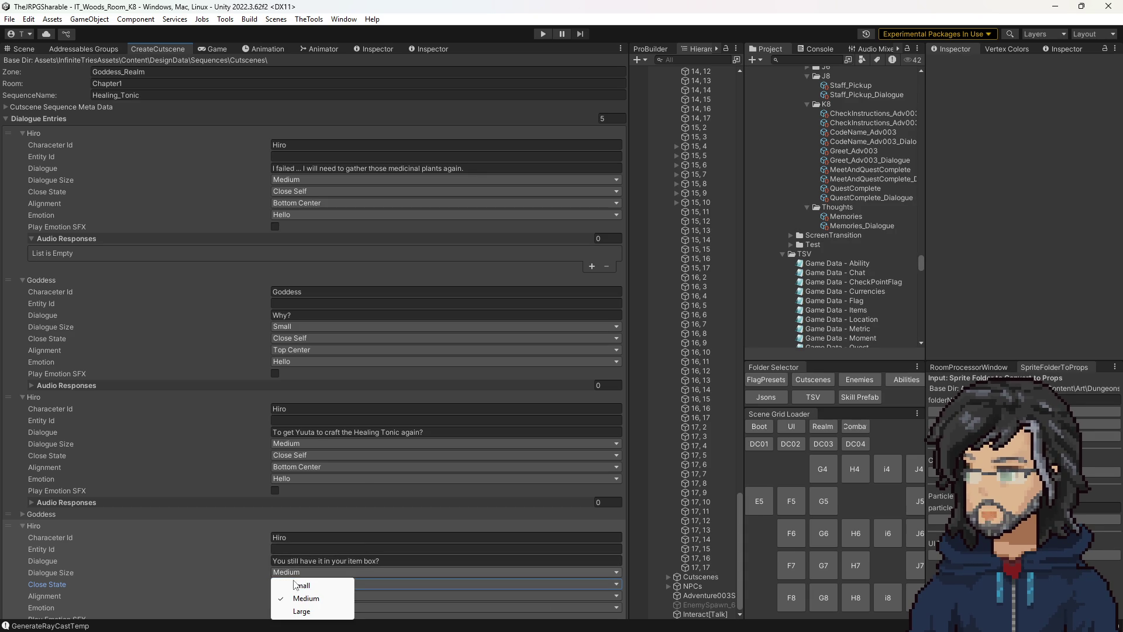
click(299, 561)
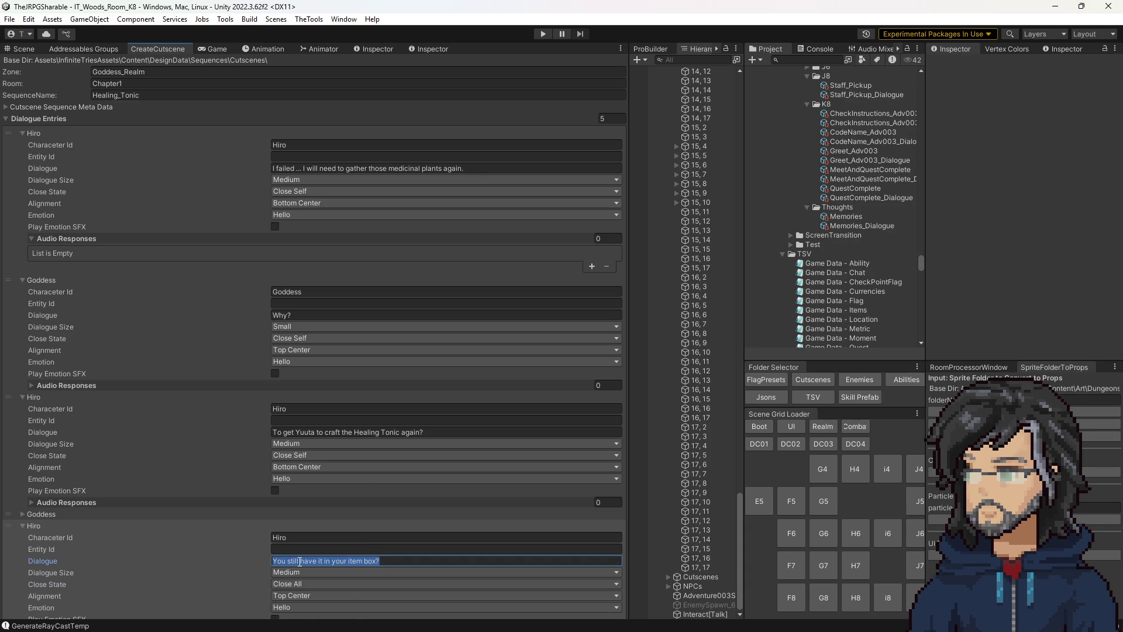
key(BackSpace)
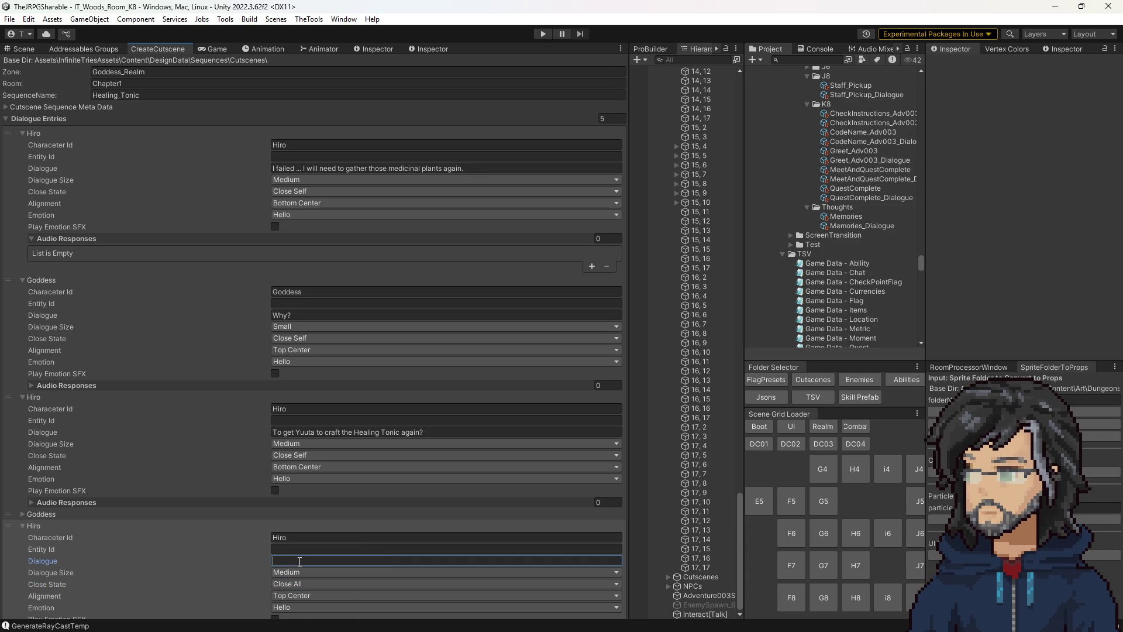
text(Placeholder - Your Right!)
click(306, 595)
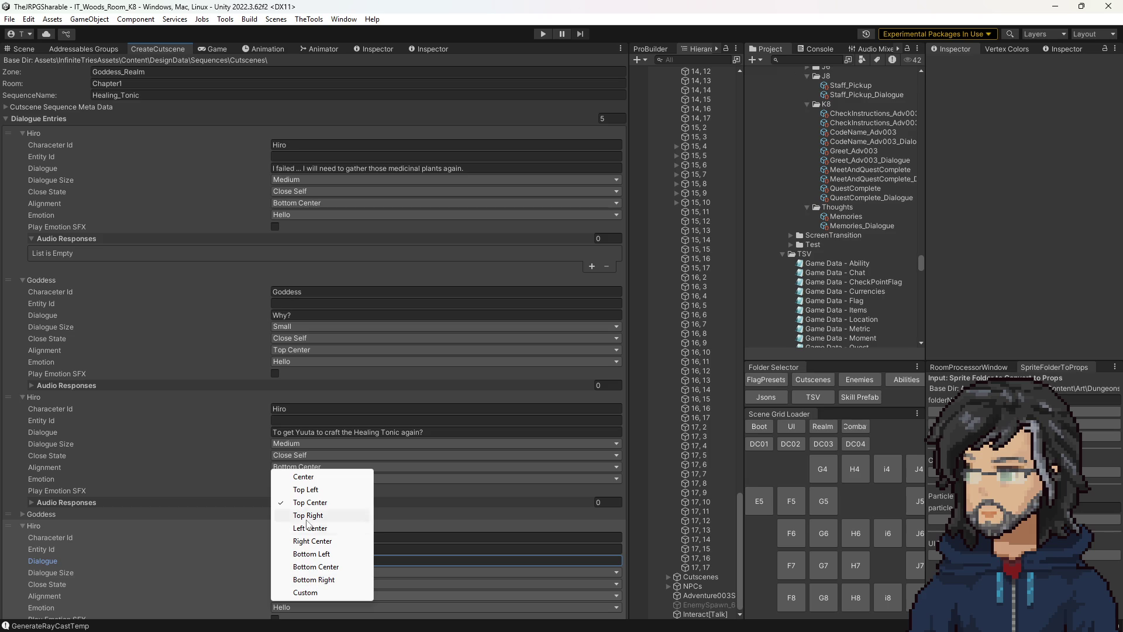
click(315, 567)
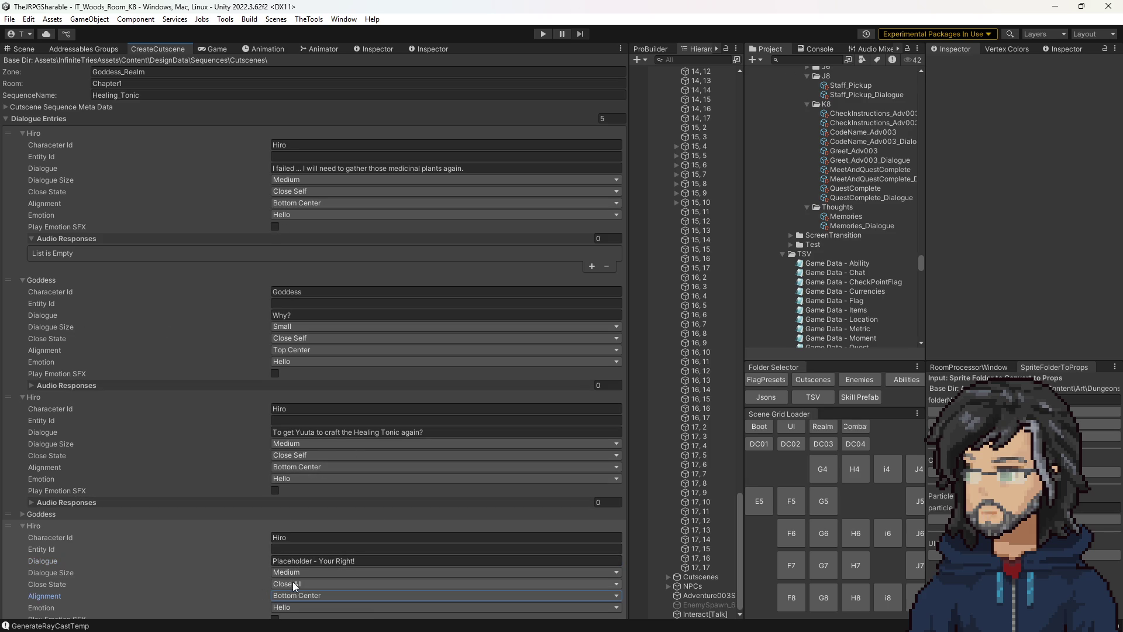
Step: Set both earlier Hiro lines to Stay Open, keeping Goddess's line at Close Self
click(289, 453)
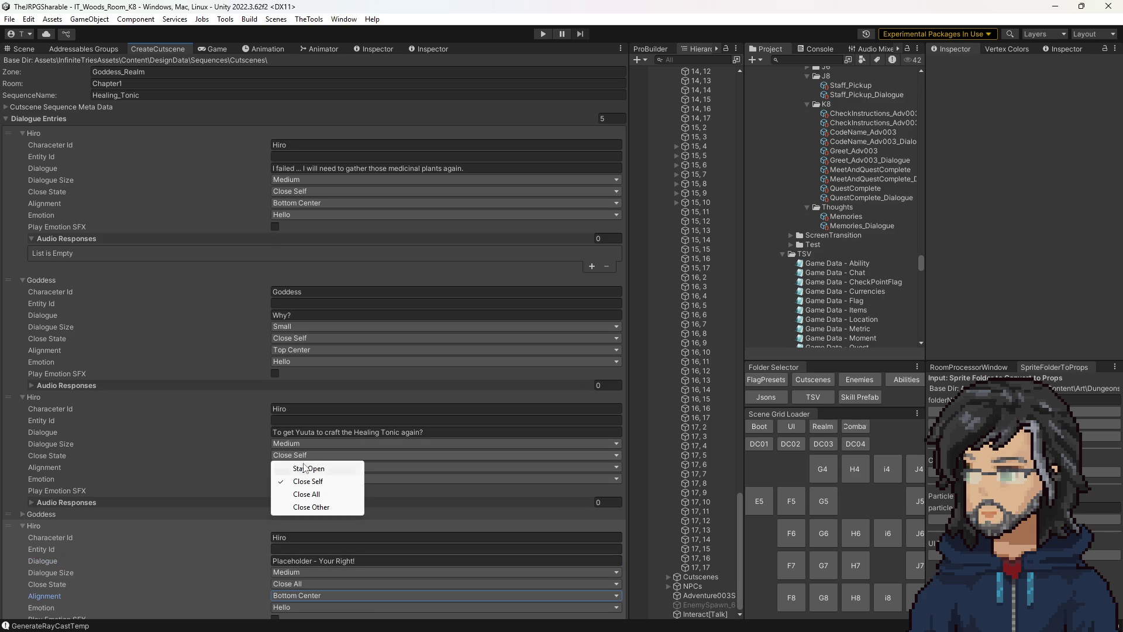
click(299, 465)
click(292, 338)
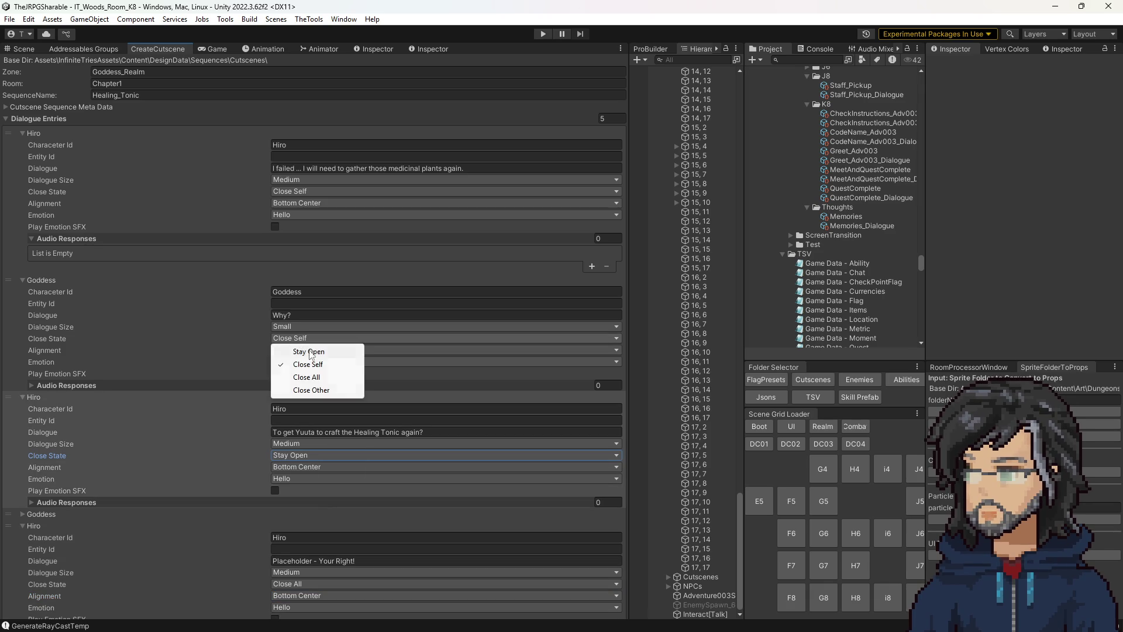
click(306, 349)
click(285, 193)
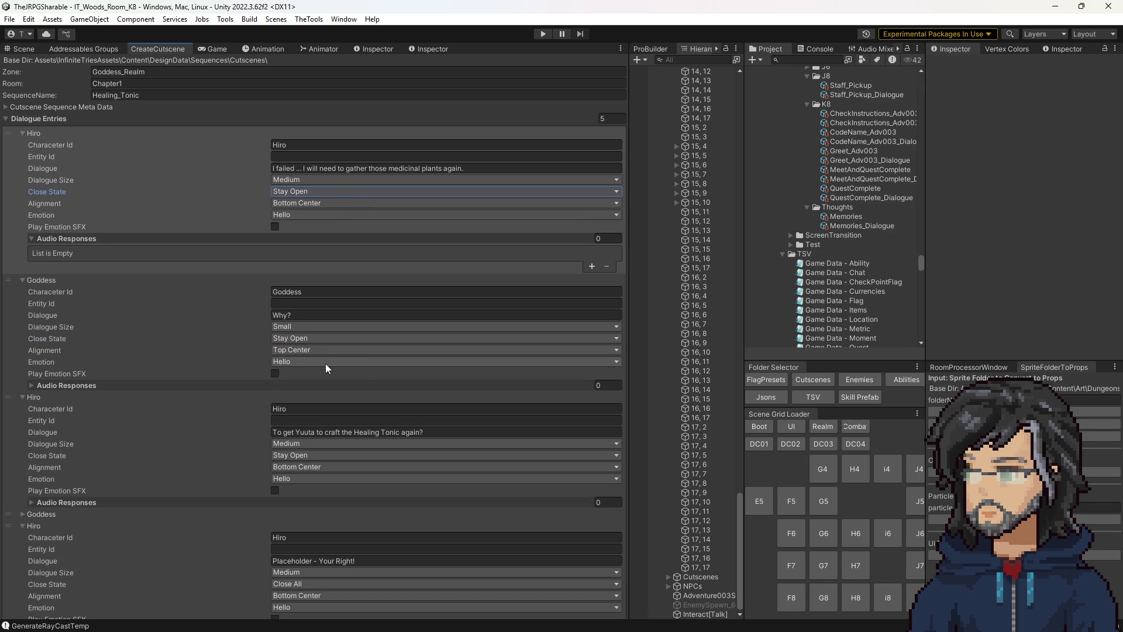
click(290, 338)
click(308, 363)
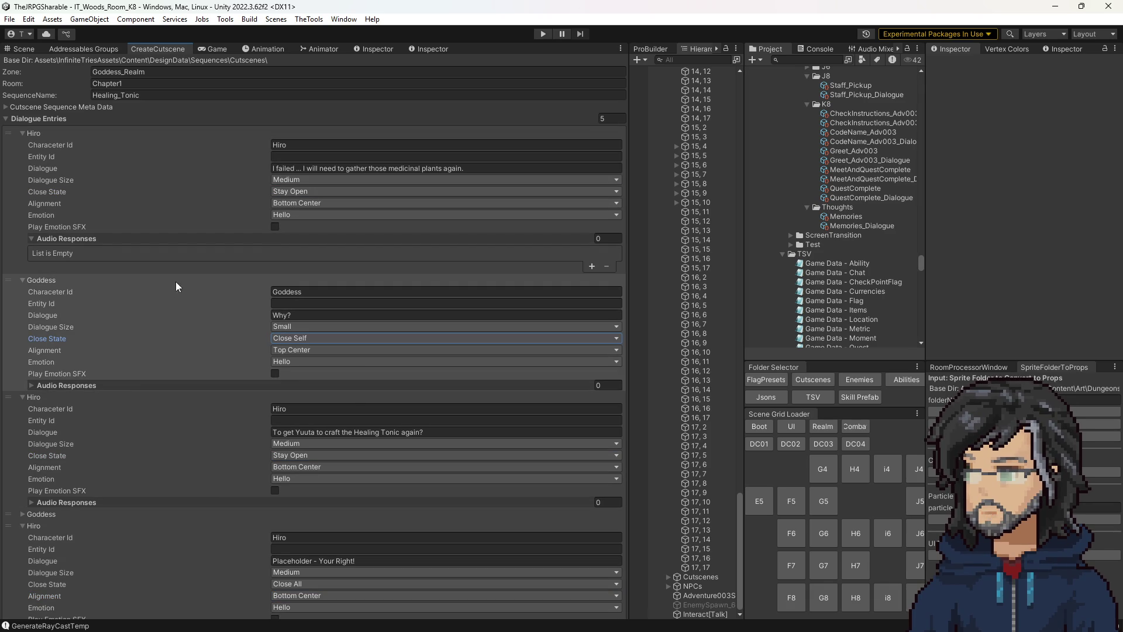
click(43, 397)
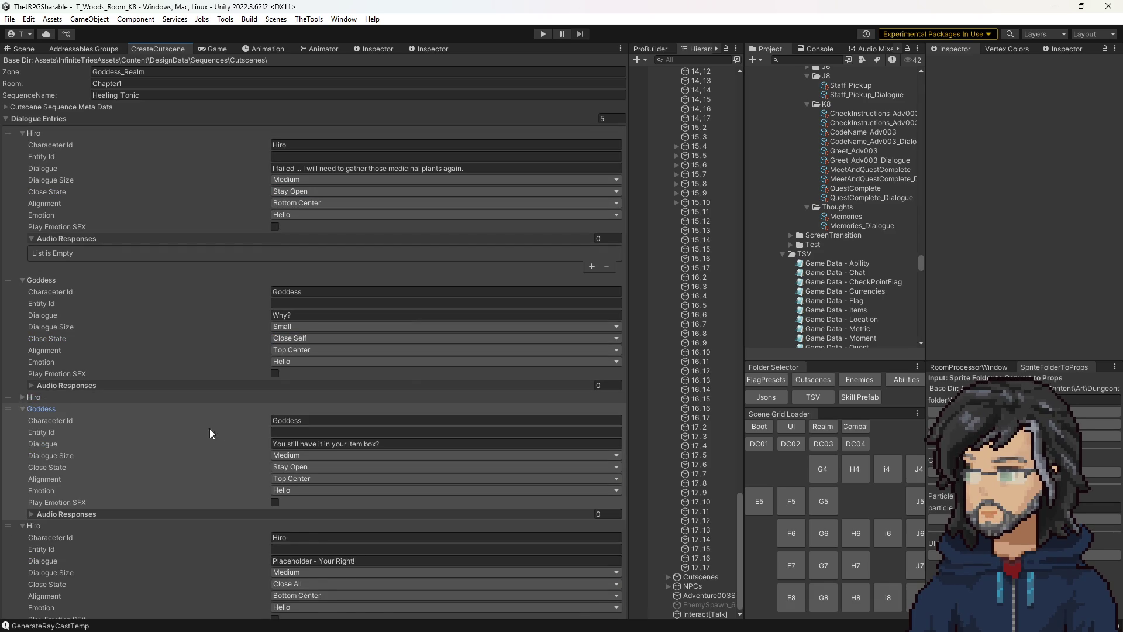
Step: Keep the fourth Goddess entry at Medium size, then collapse the fourth and fifth entries
click(294, 456)
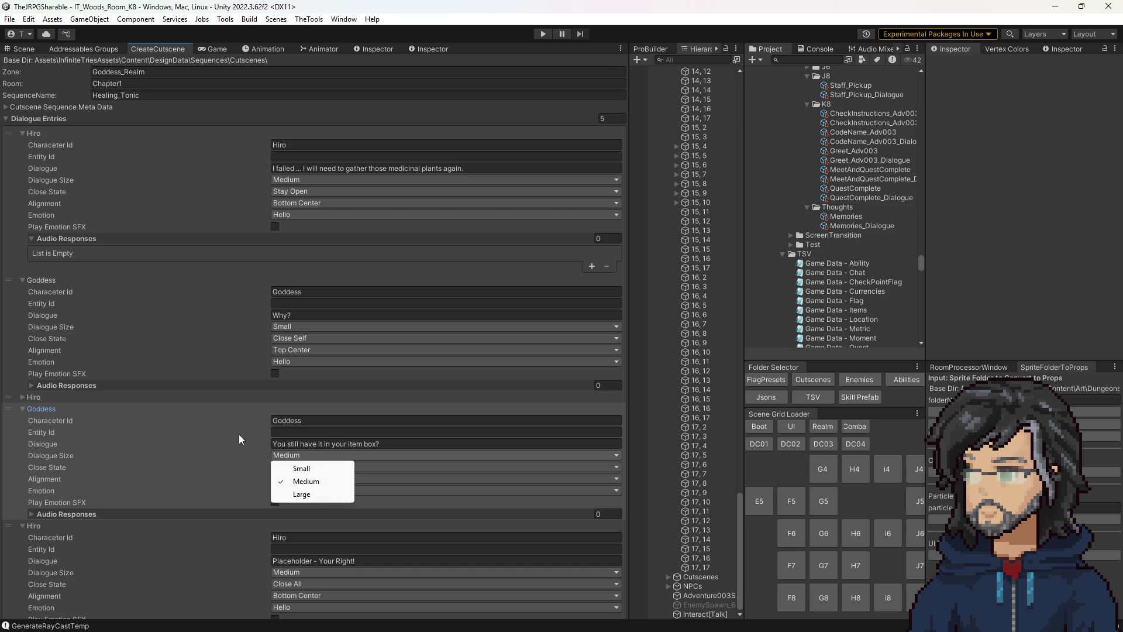
click(366, 432)
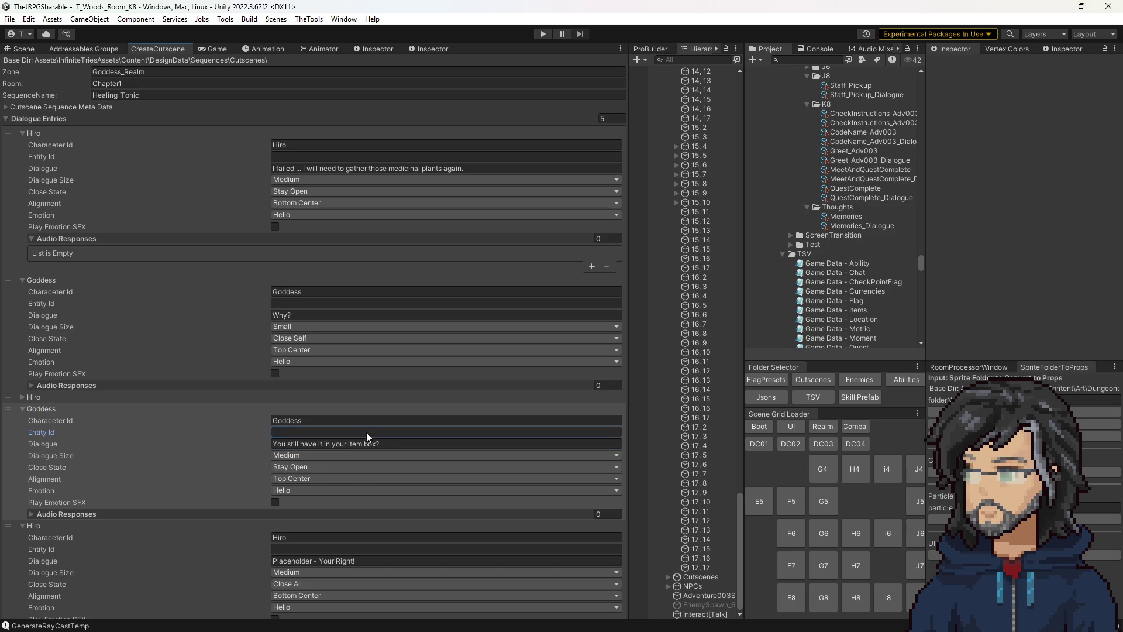
click(305, 477)
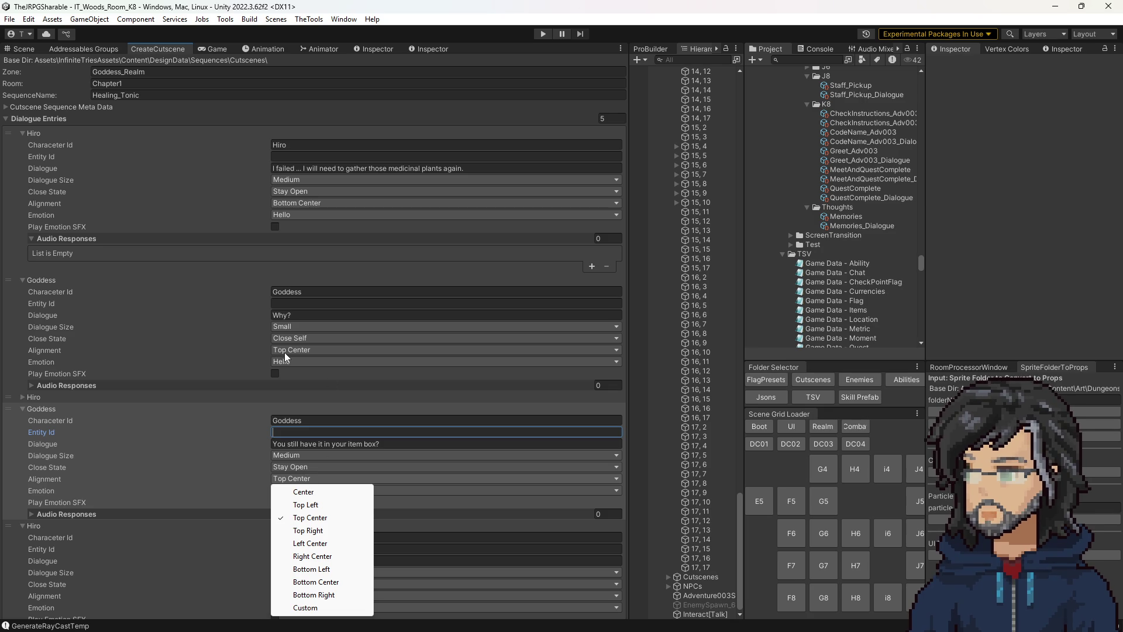
click(45, 410)
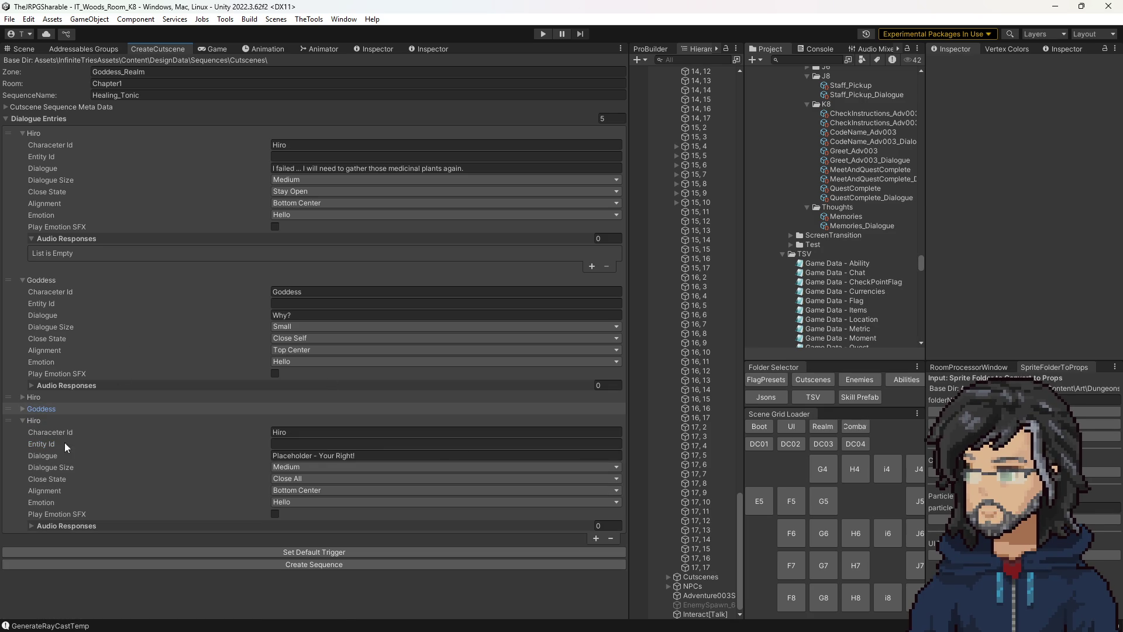
click(47, 421)
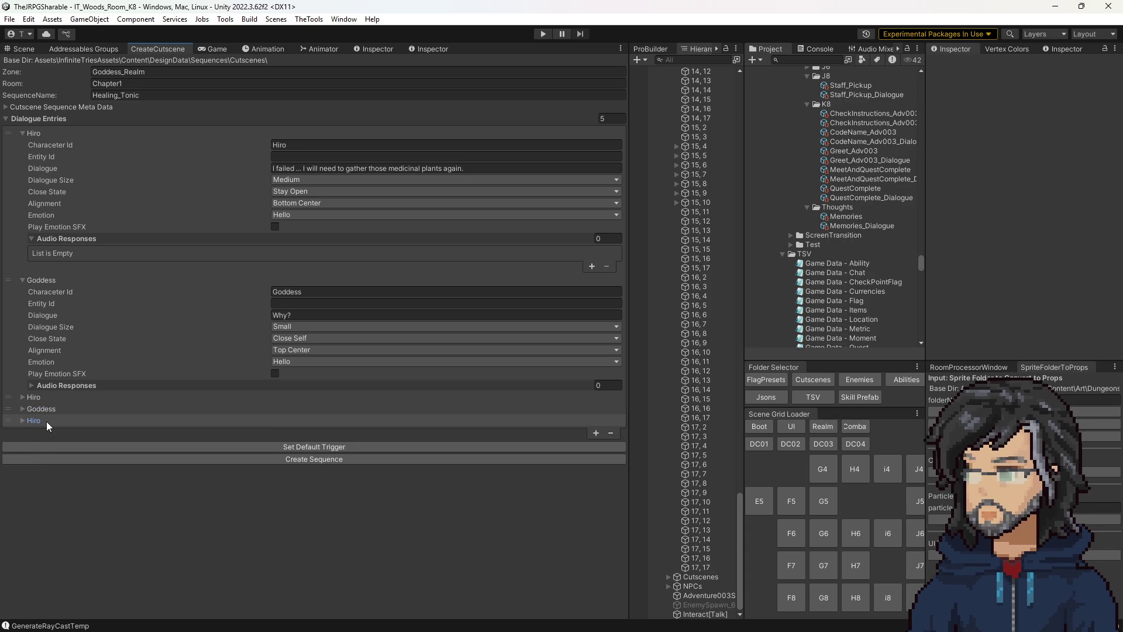
Step: Expand and review the Hiro and Goddess dialogue entries one by one
click(46, 422)
click(43, 397)
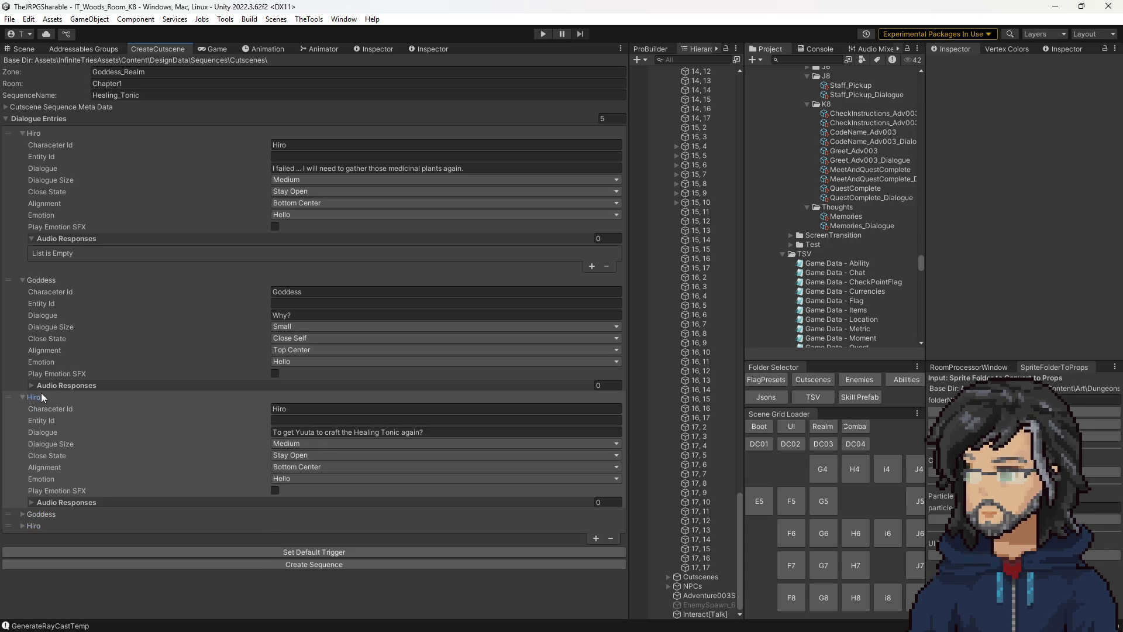
click(42, 394)
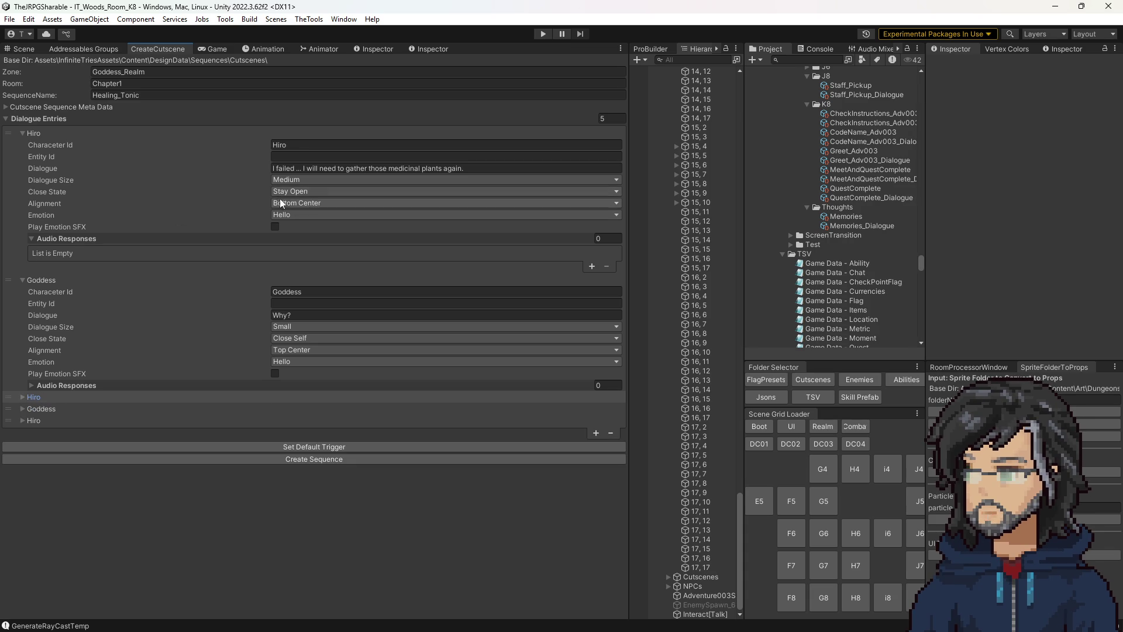
click(51, 395)
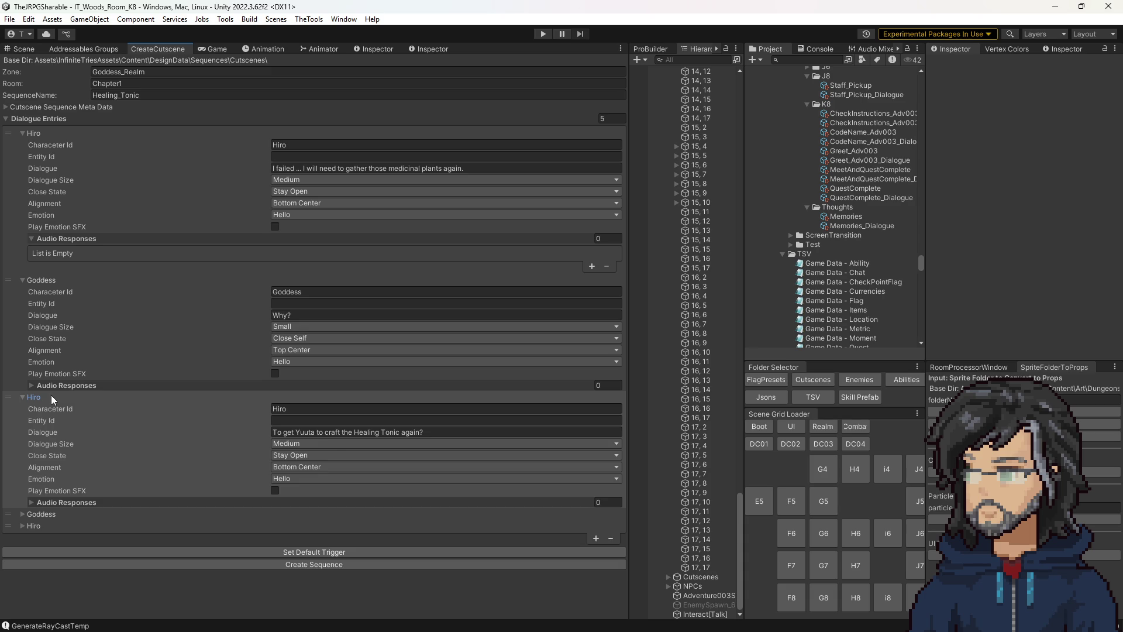
click(52, 395)
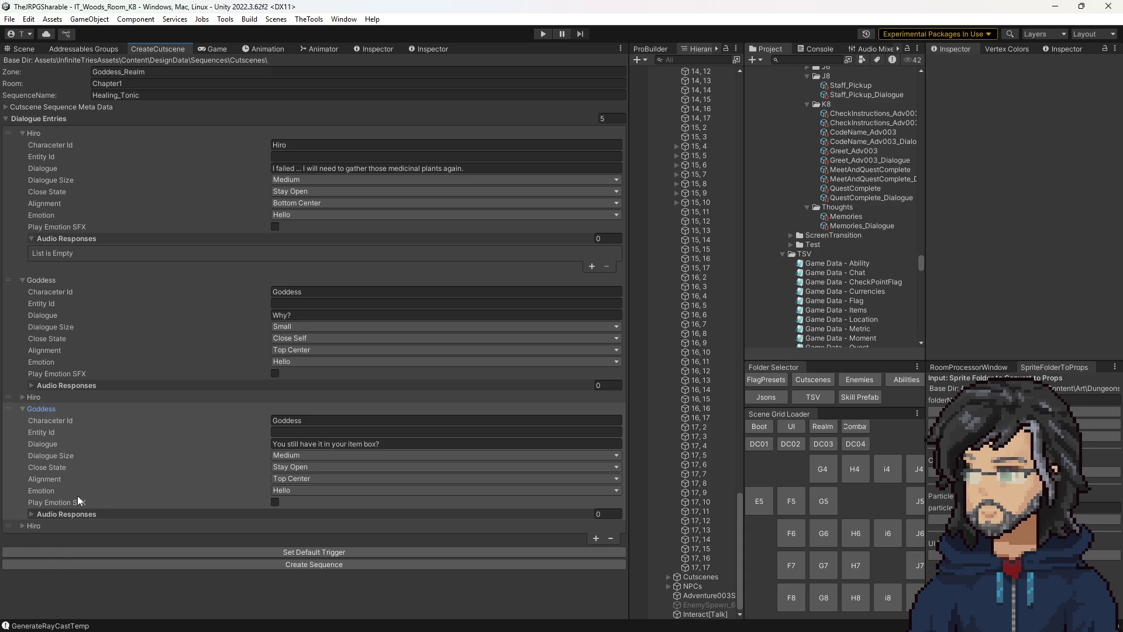
click(32, 526)
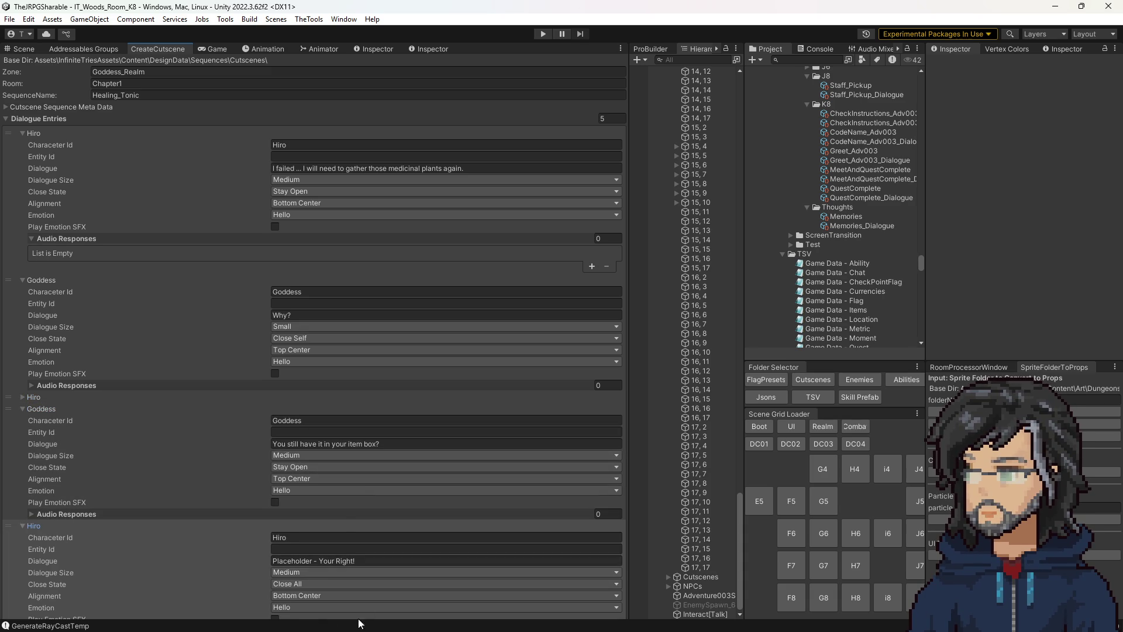
Step: Collapse Dialogue Entries, show the Cutscene Sequence Meta Data and generate the sequence assets
click(33, 116)
click(78, 108)
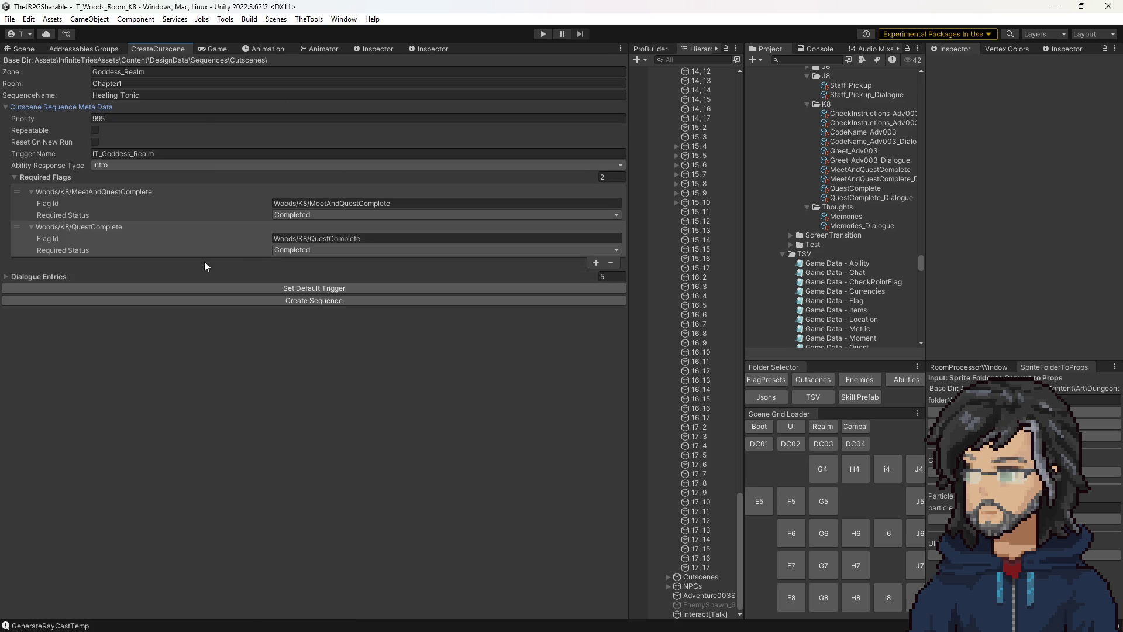
click(352, 302)
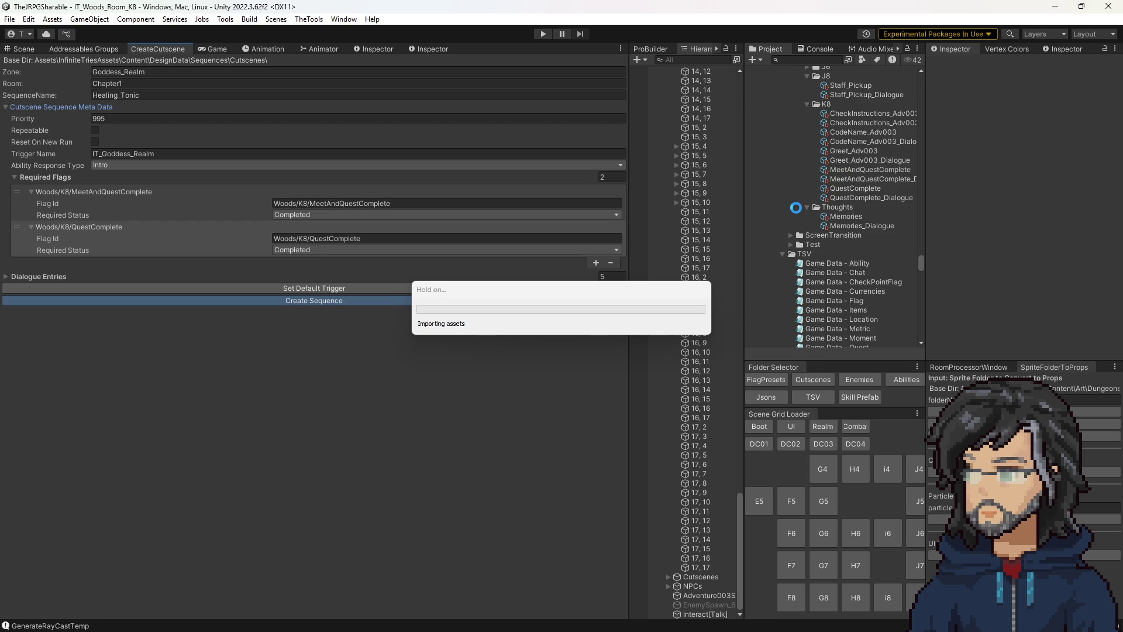
scroll(861, 207, up, 5)
scroll(873, 240, up, 2)
scroll(870, 240, up, 1)
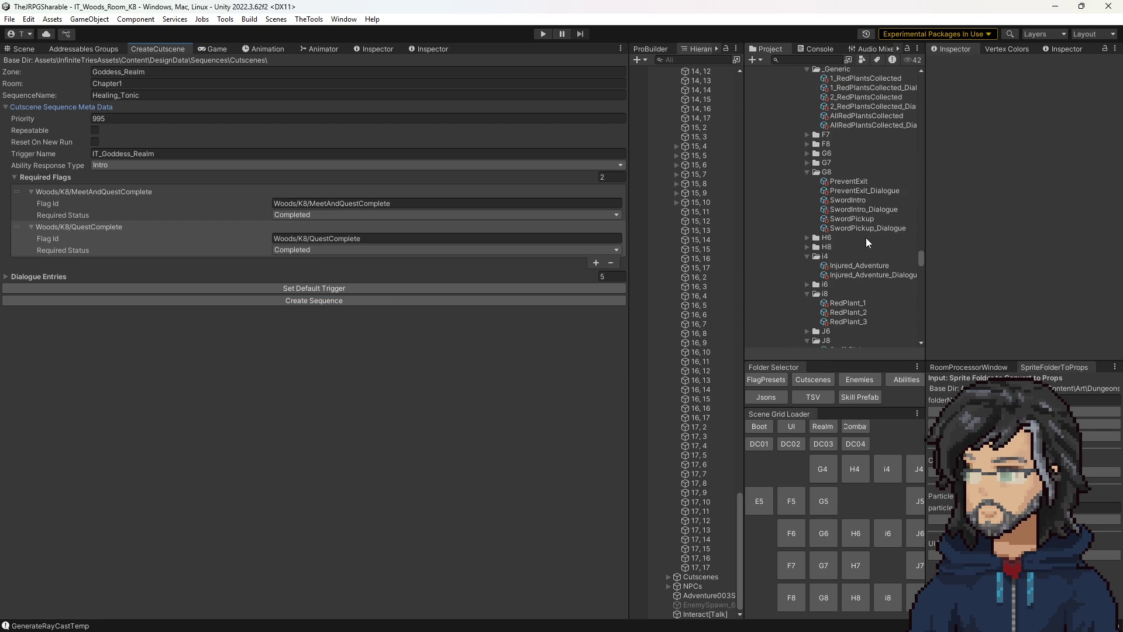
scroll(866, 238, down, 4)
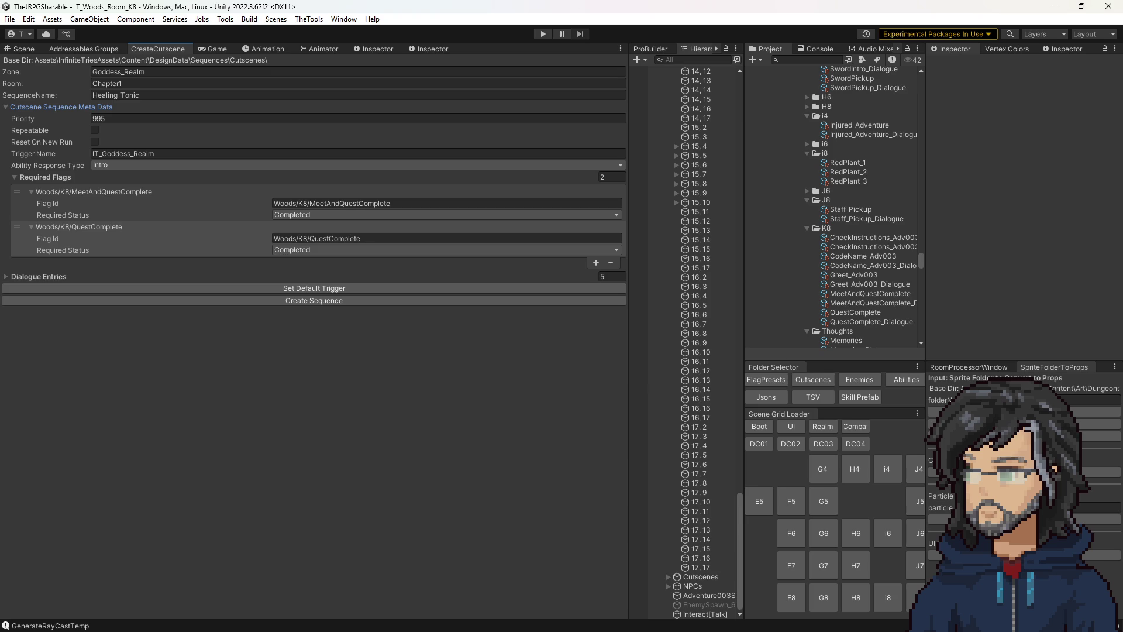
scroll(855, 243, up, 2)
scroll(863, 245, up, 3)
scroll(862, 246, up, 2)
scroll(847, 252, up, 3)
scroll(841, 254, up, 3)
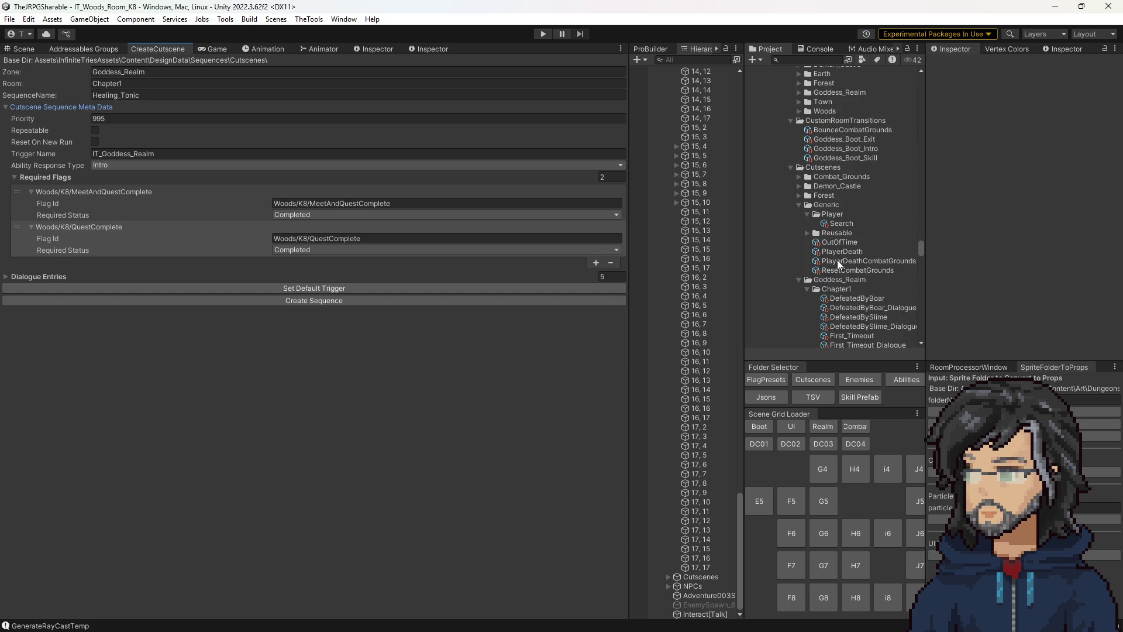
scroll(838, 255, up, 2)
Step: Inspect the Healing_Tonic_Dialogue asset, then the Healing_Tonic sequence asset under Goddess_Realm/Chapter1
click(848, 258)
click(845, 249)
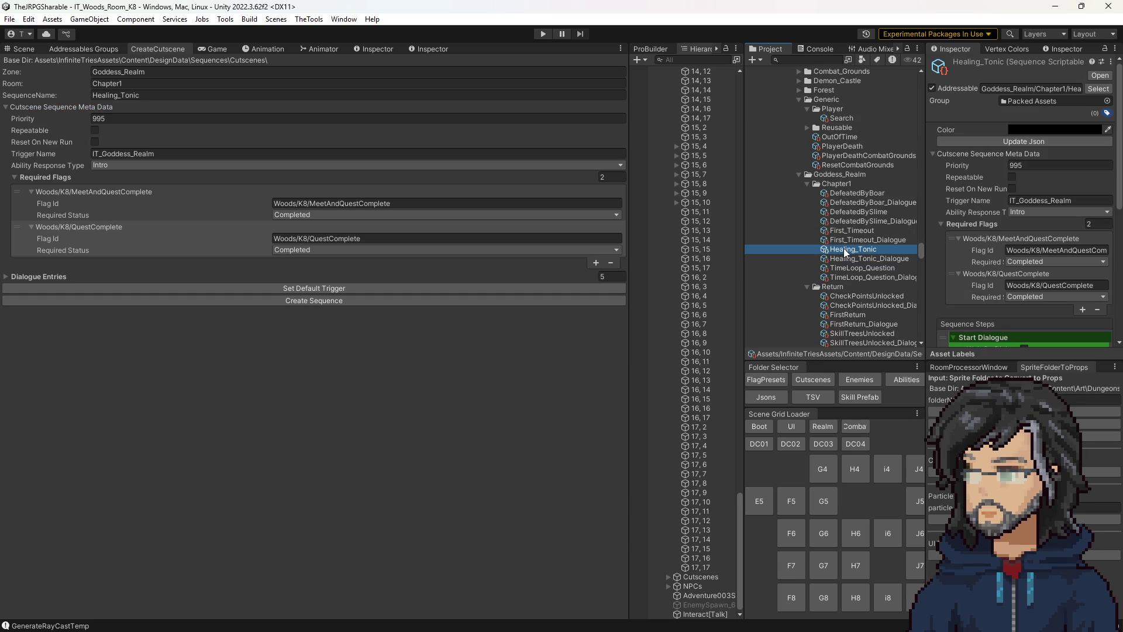
Step: View the woods room in the Scene view, then paste 1_RedPlantCollected as the first required flag id
click(19, 50)
scroll(393, 336, up, 2)
drag(395, 337, 349, 299)
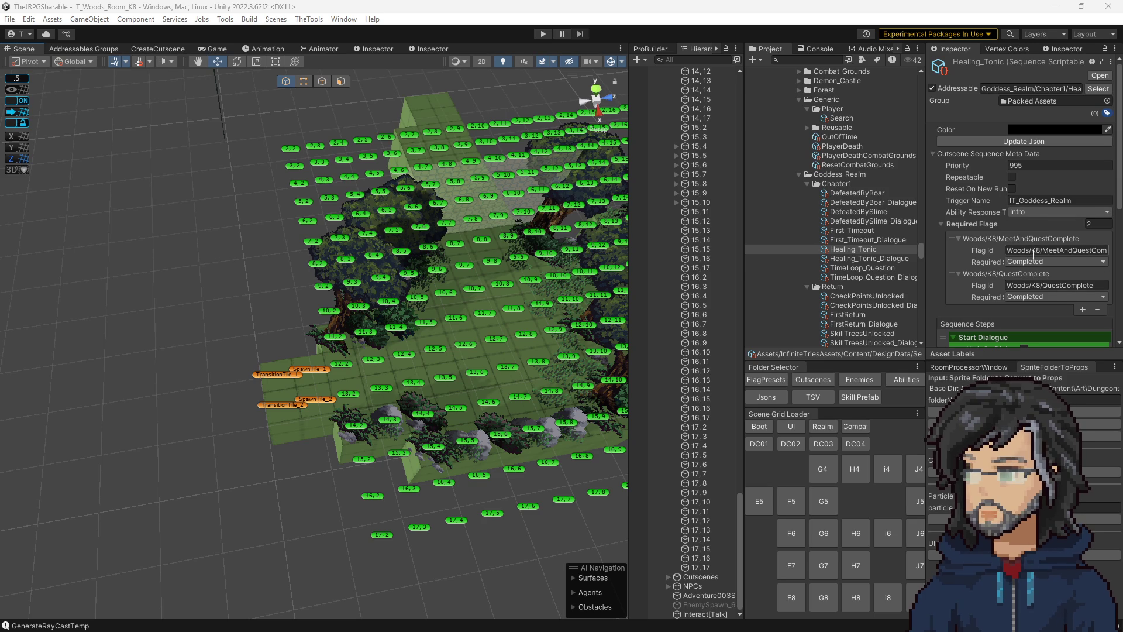
click(1035, 250)
text(1_RedPlantCollected)
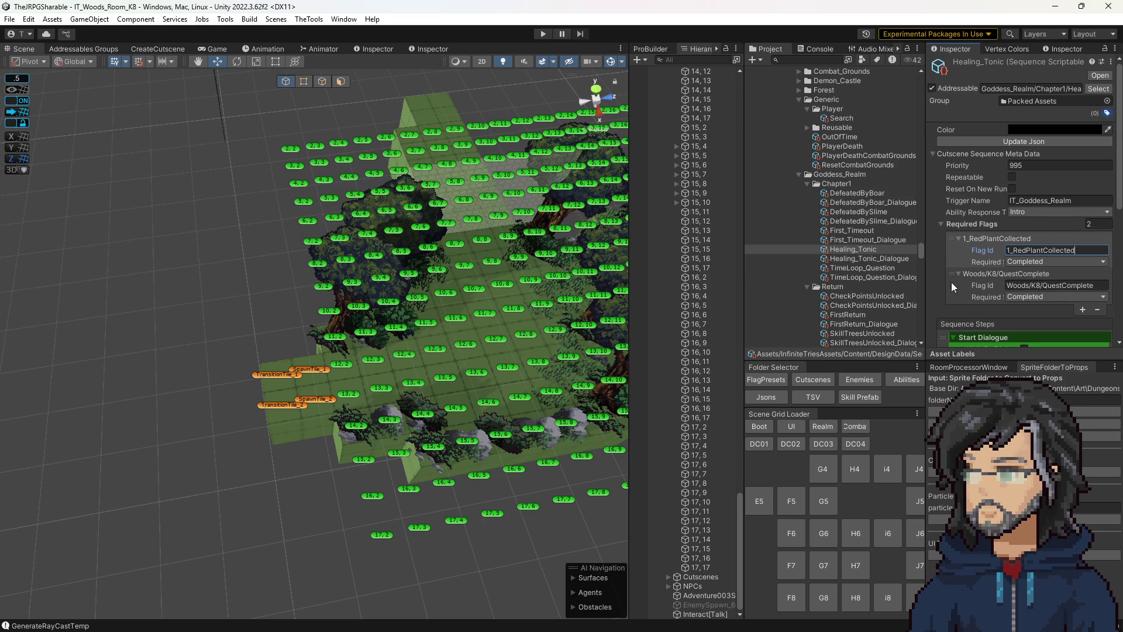
Step: Delete the Woods/K8/QuestComplete required flag, then inspect the Healing_Tonic_Dialogue asset
click(952, 286)
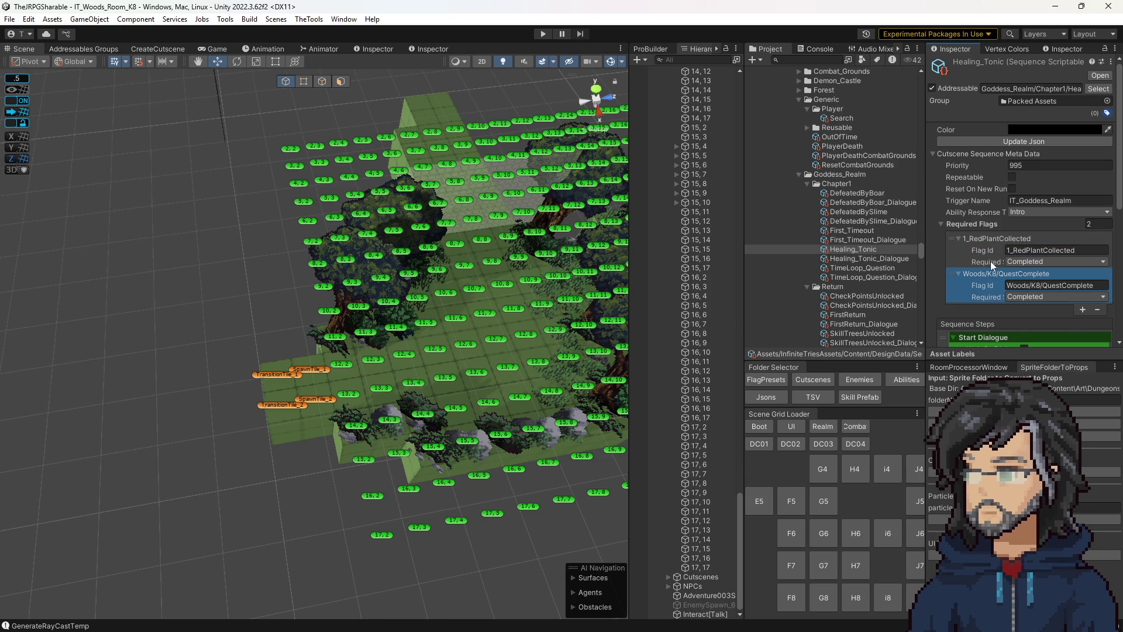
key(Delete)
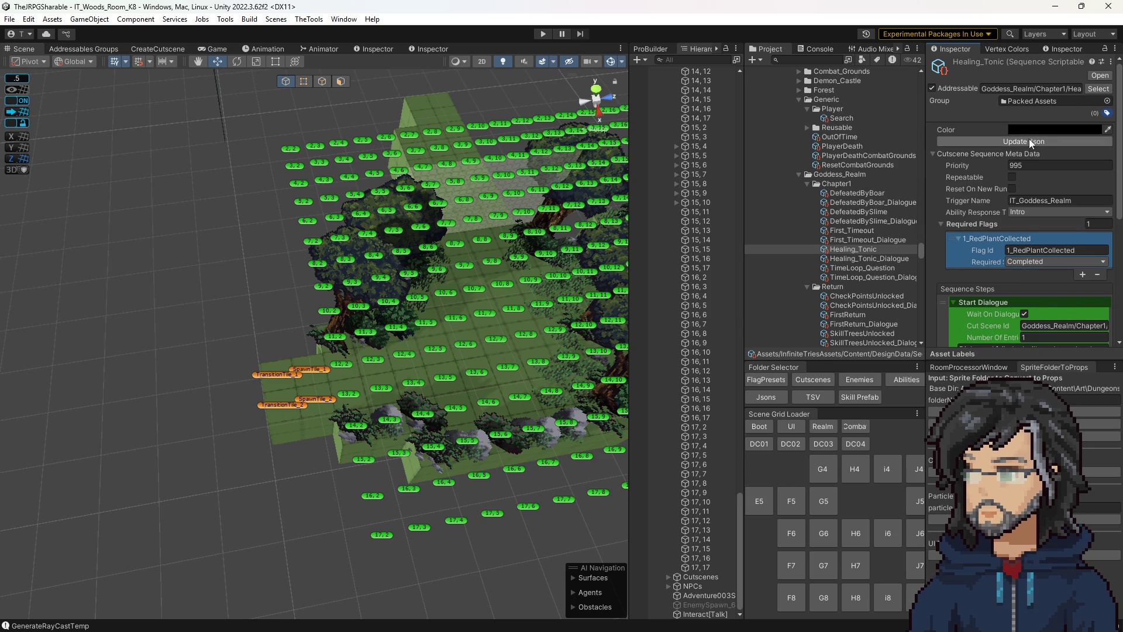
scroll(1039, 271, down, 4)
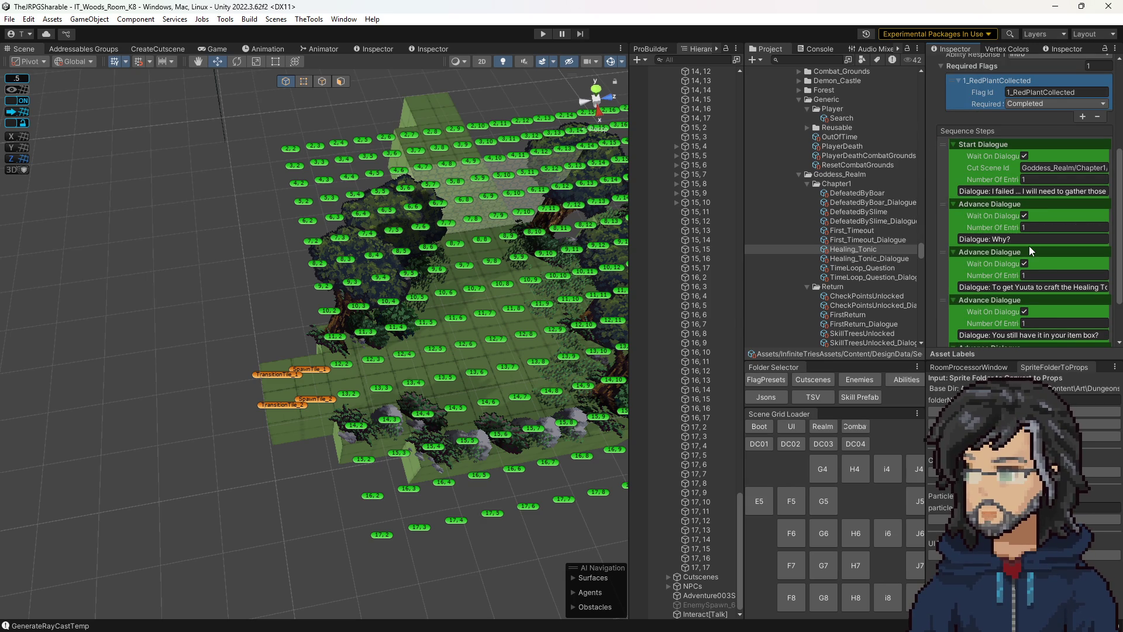
click(870, 263)
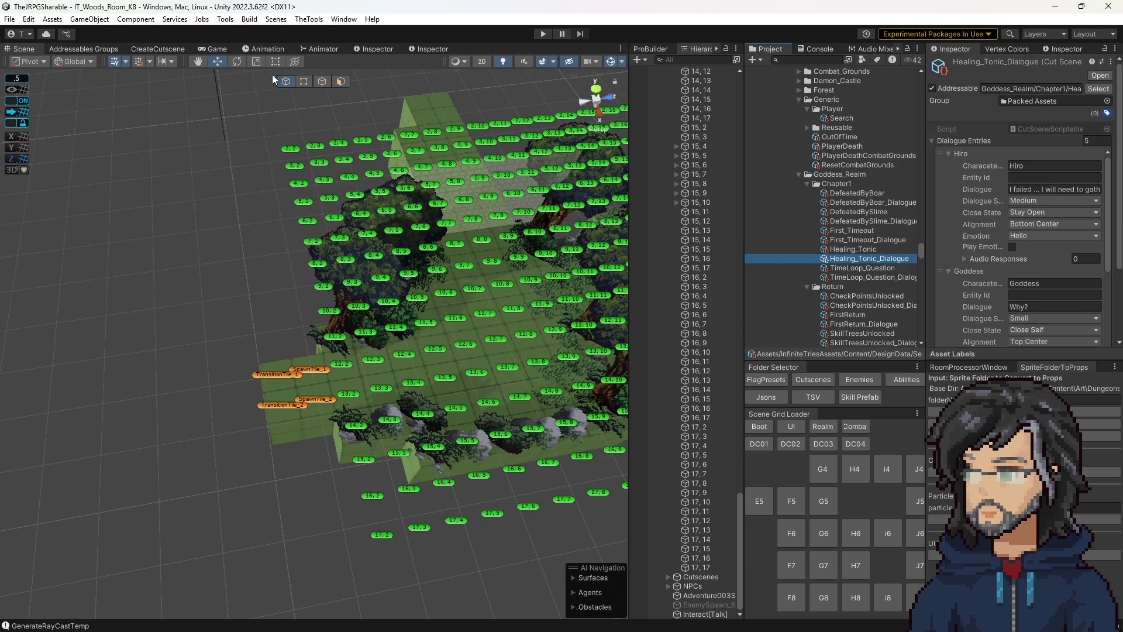
scroll(981, 234, down, 2)
scroll(981, 235, down, 1)
scroll(986, 249, down, 2)
scroll(983, 256, down, 1)
drag(926, 122, 816, 121)
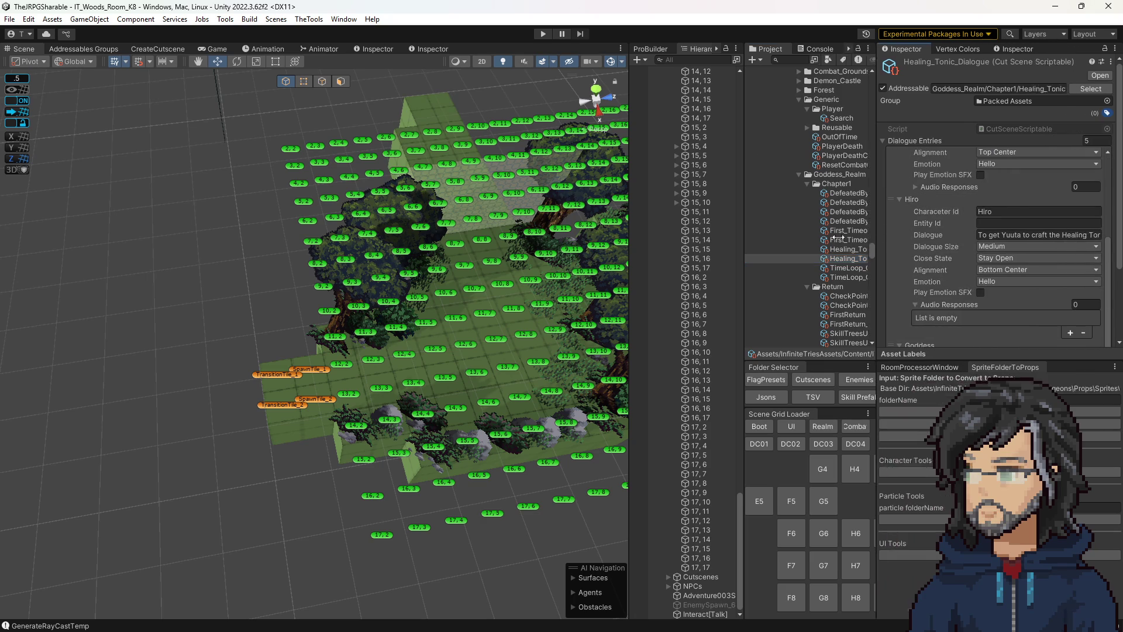
scroll(924, 263, up, 3)
scroll(999, 197, down, 2)
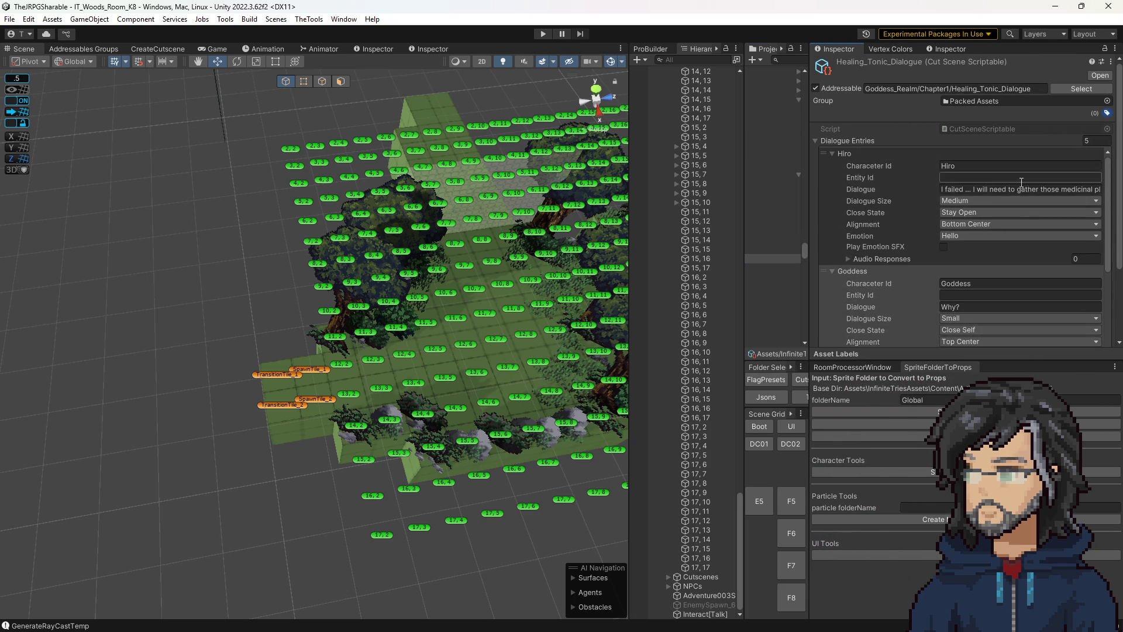
scroll(1007, 244, down, 1)
scroll(996, 253, down, 1)
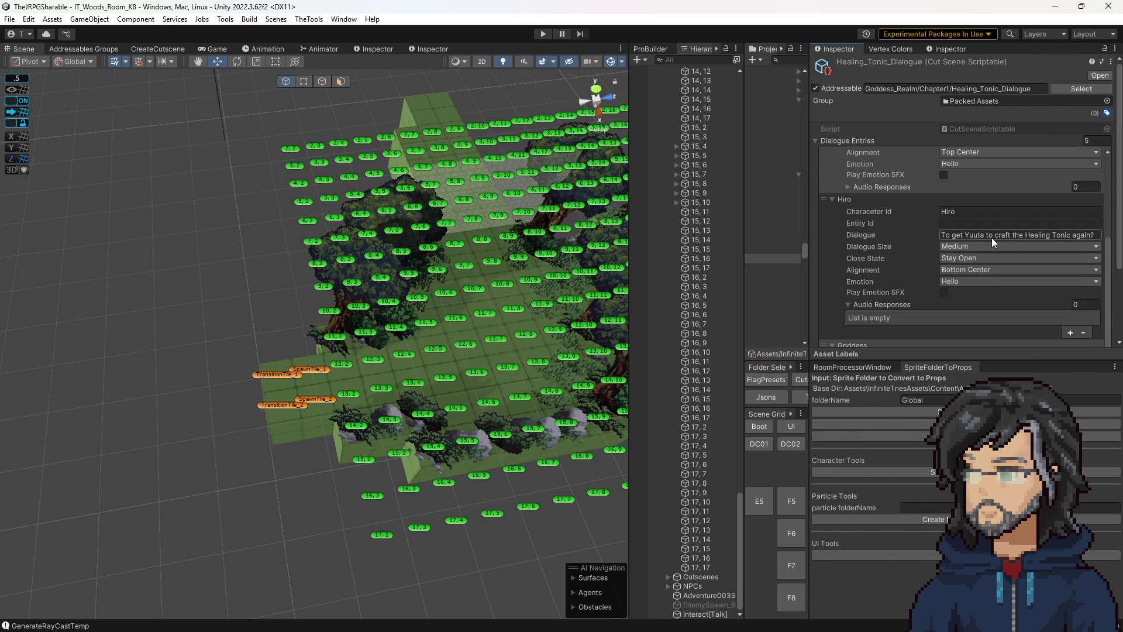
scroll(993, 243, down, 1)
scroll(948, 250, down, 1)
scroll(989, 252, down, 1)
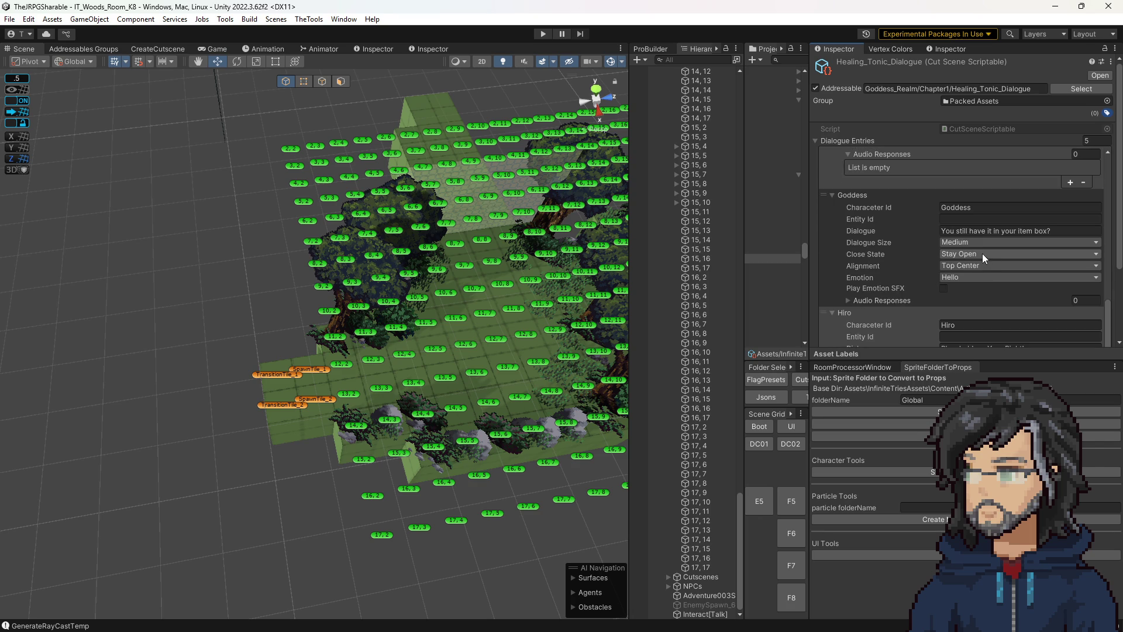
scroll(982, 253, down, 2)
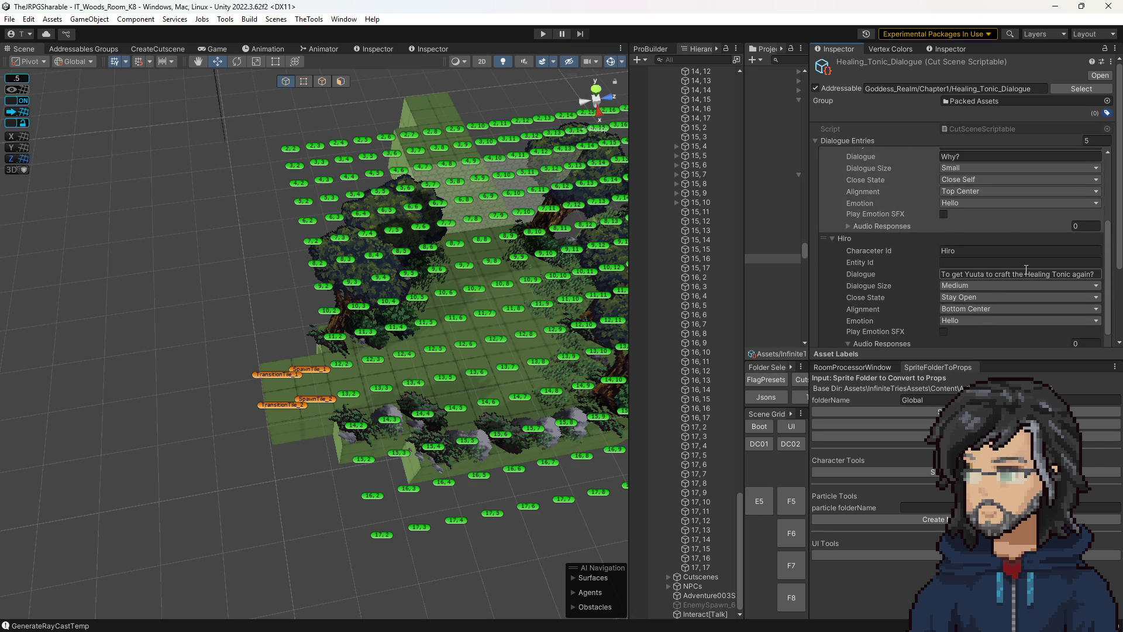
scroll(991, 277, up, 1)
scroll(992, 290, up, 2)
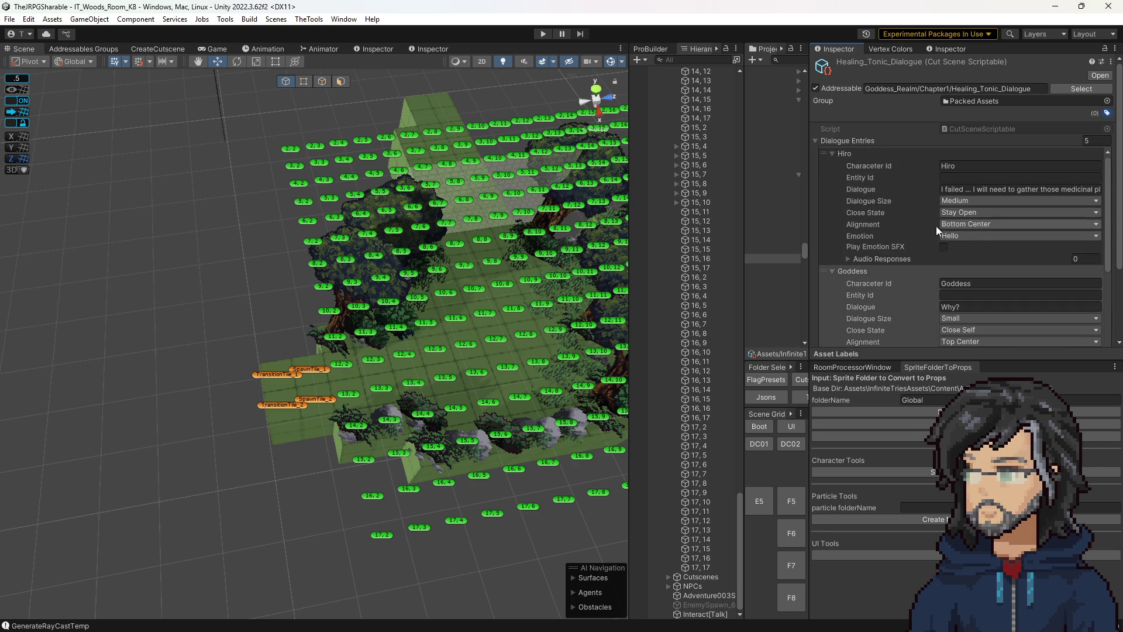
scroll(983, 252, down, 1)
scroll(984, 252, down, 1)
scroll(983, 252, down, 2)
scroll(983, 252, down, 1)
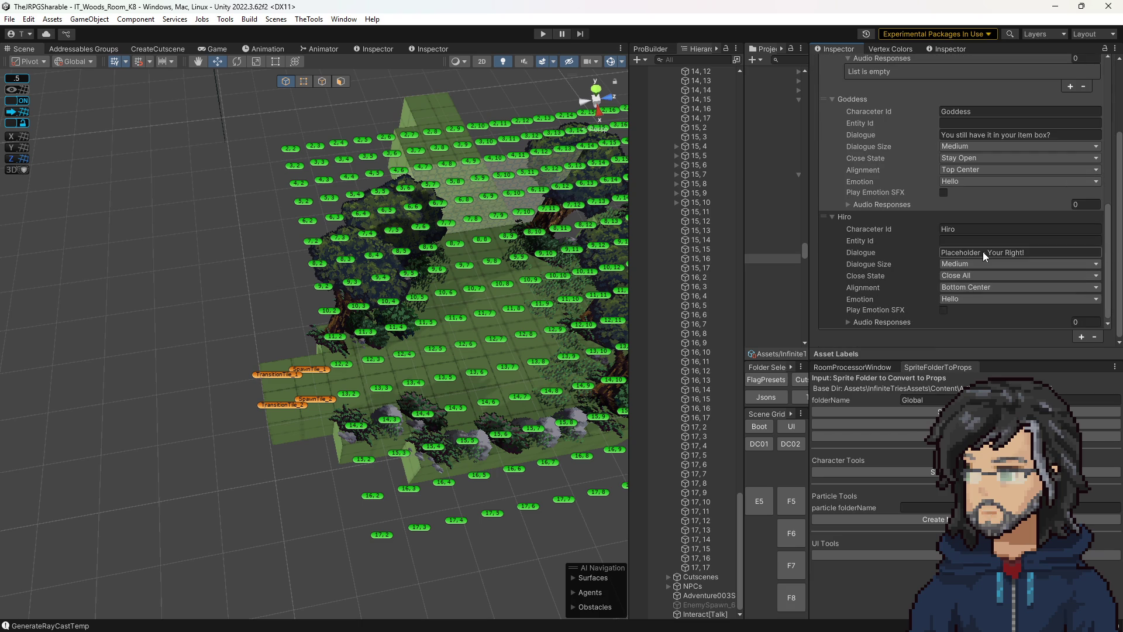
mouse_move(809, 184)
mouse_down()
mouse_move(1024, 209)
mouse_move(856, 202)
mouse_up()
key(Up)
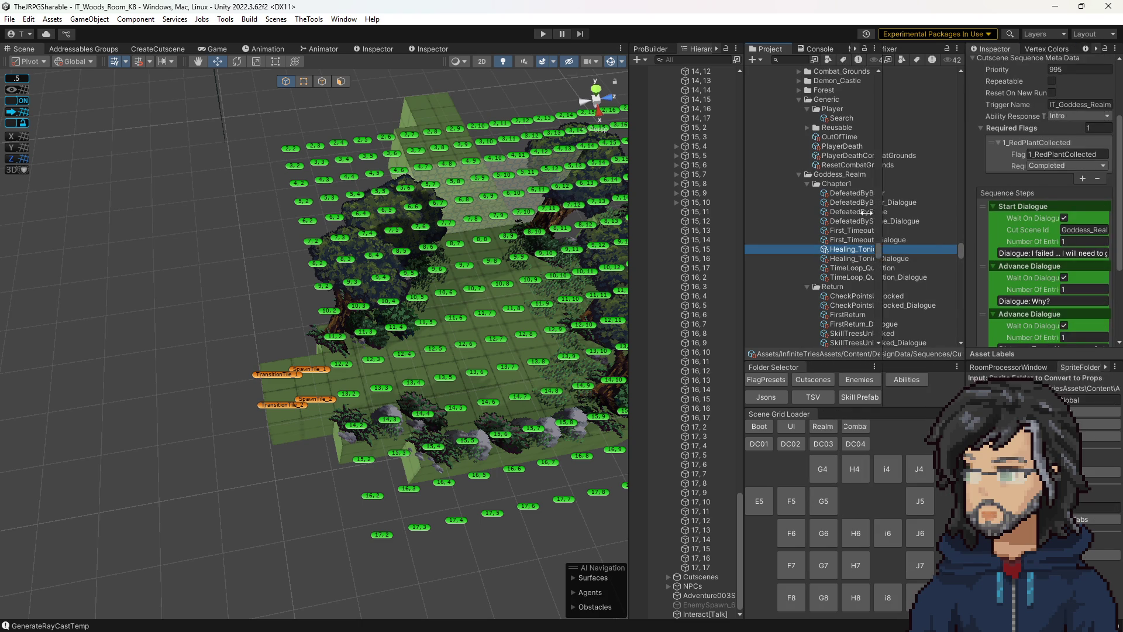
scroll(986, 181, up, 3)
click(980, 218)
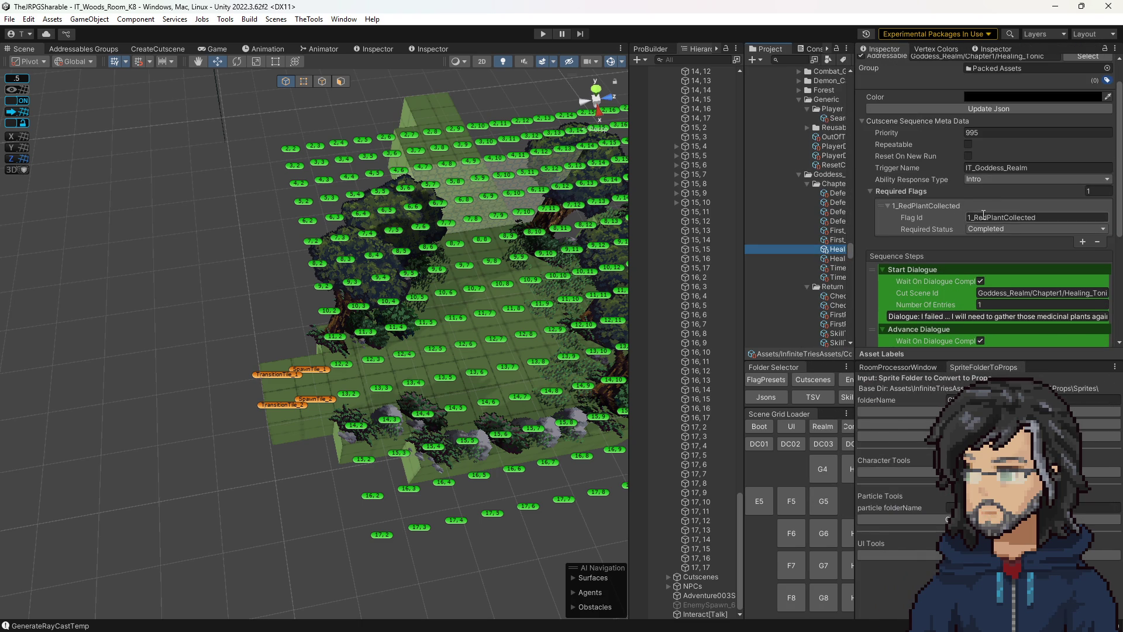
click(835, 259)
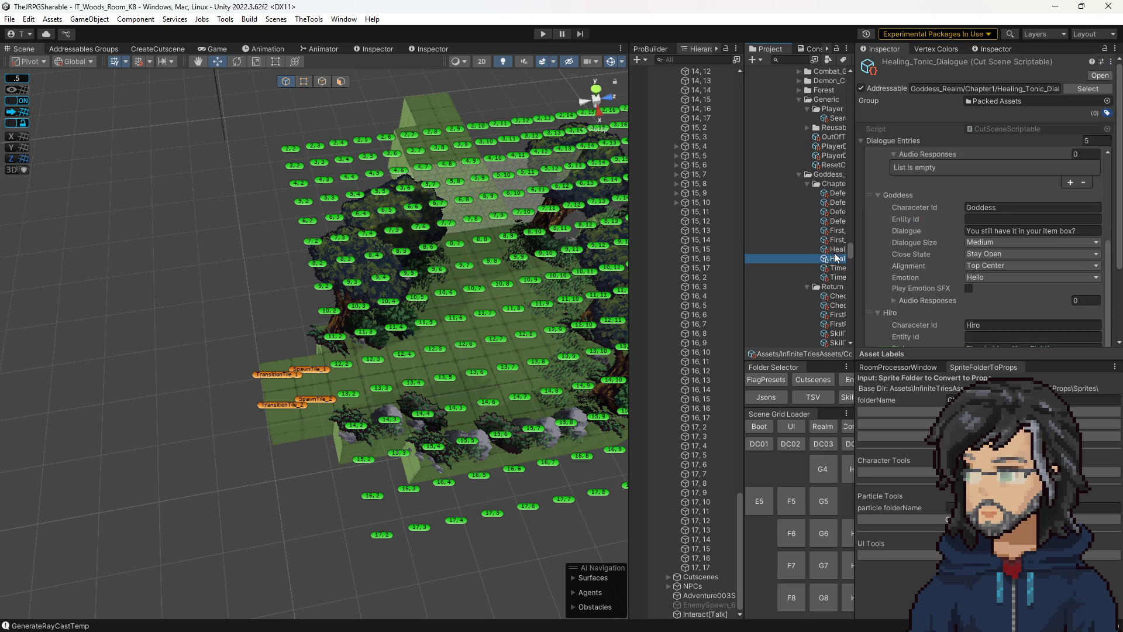
scroll(946, 274, down, 5)
scroll(948, 279, up, 10)
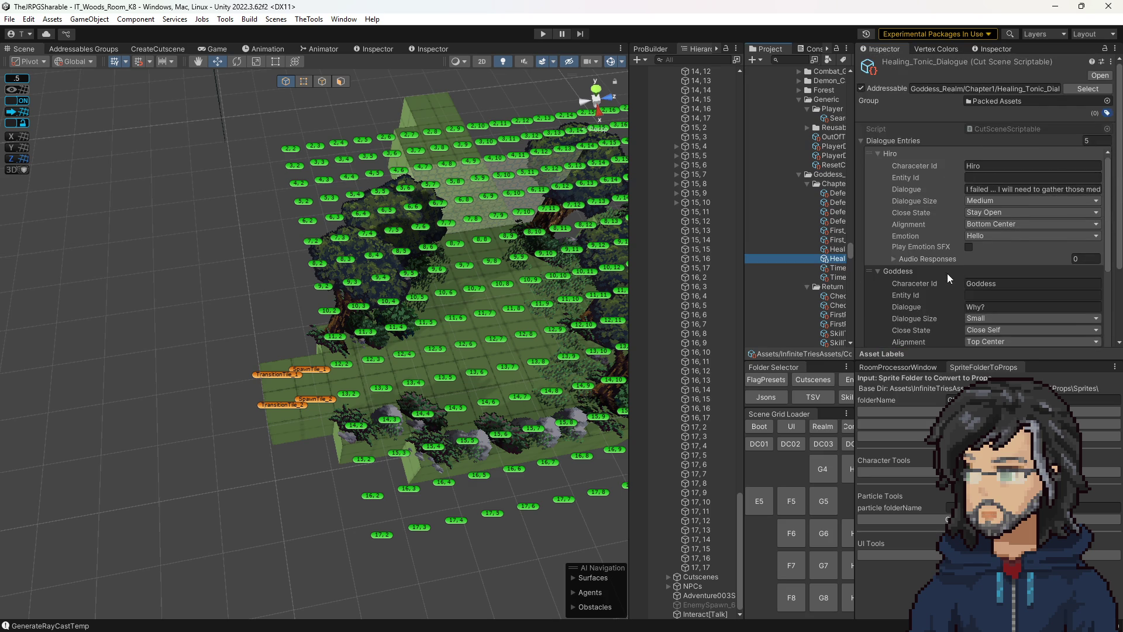
drag(852, 254, 910, 254)
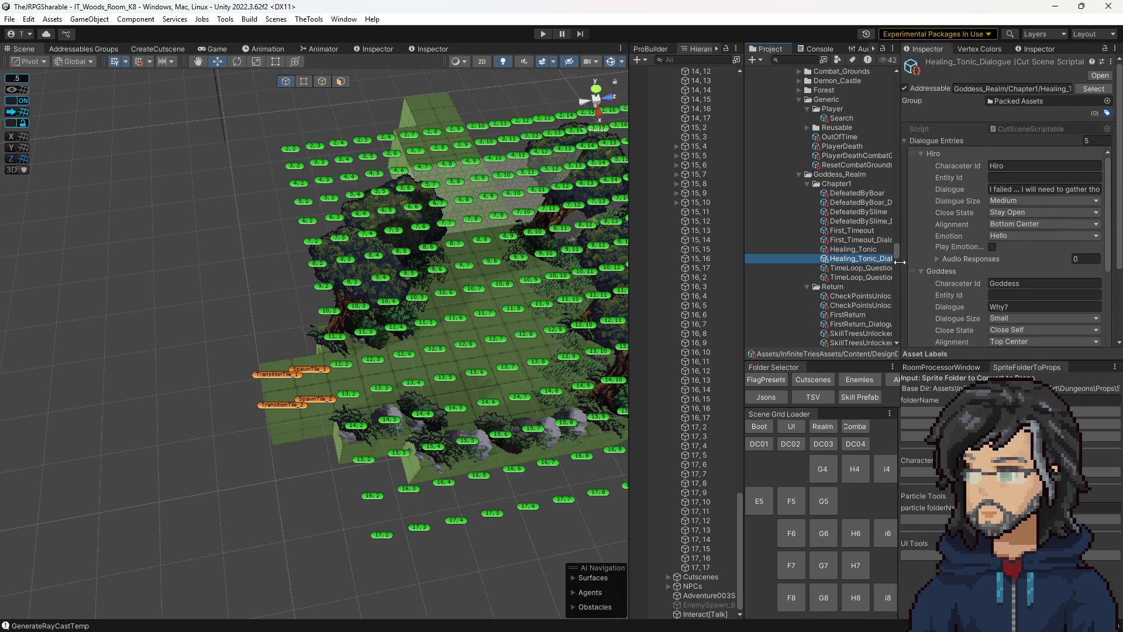
scroll(502, 332, up, 2)
scroll(502, 332, up, 2)
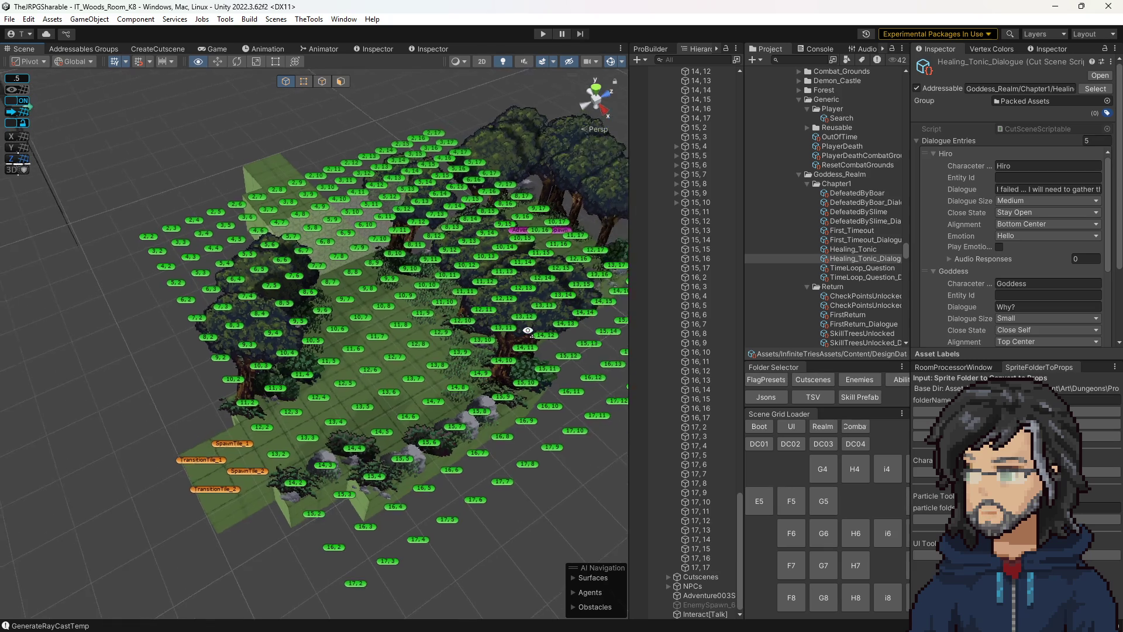
scroll(502, 333, up, 2)
scroll(505, 327, up, 2)
scroll(515, 310, up, 2)
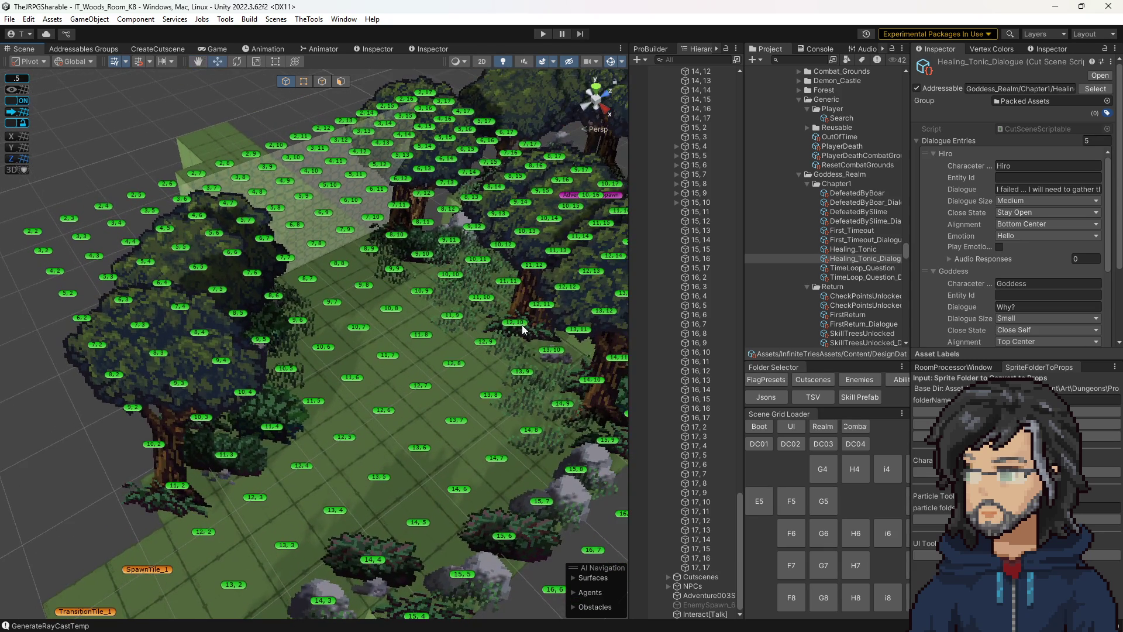
scroll(516, 305, up, 2)
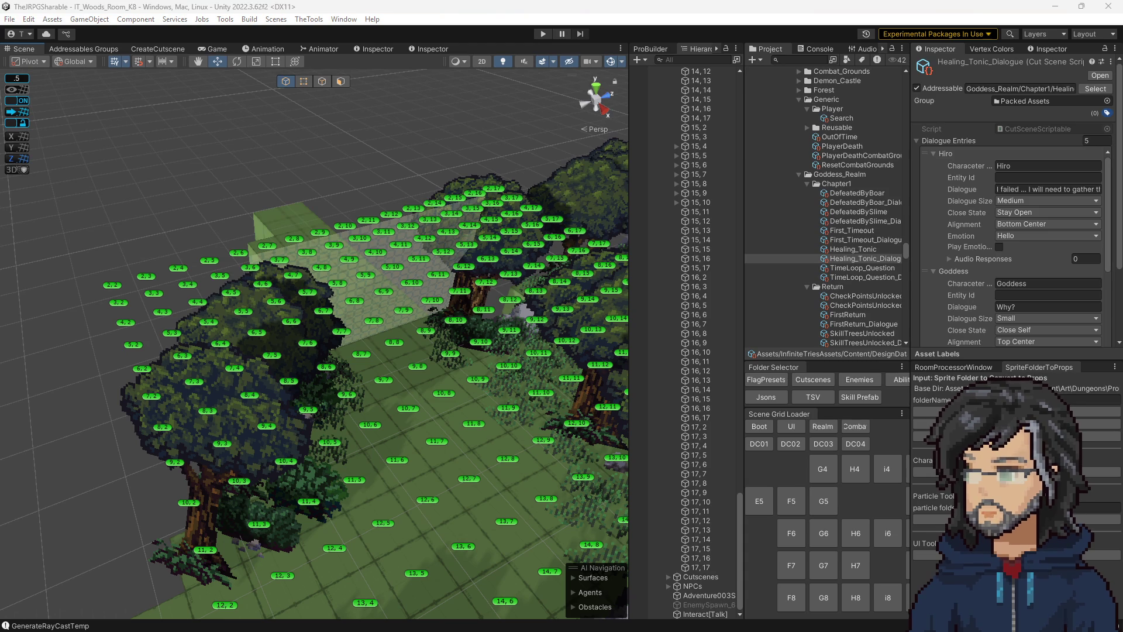
Step: Load woods room i4 from the Scene Grid Loader
click(886, 469)
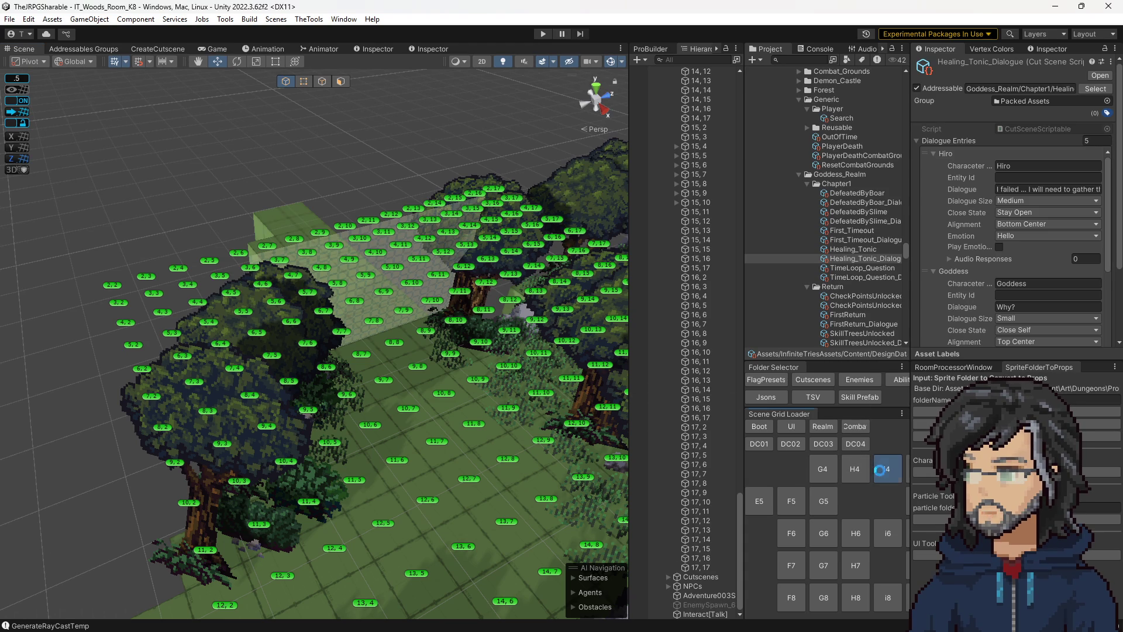
scroll(442, 368, down, 3)
scroll(441, 367, down, 2)
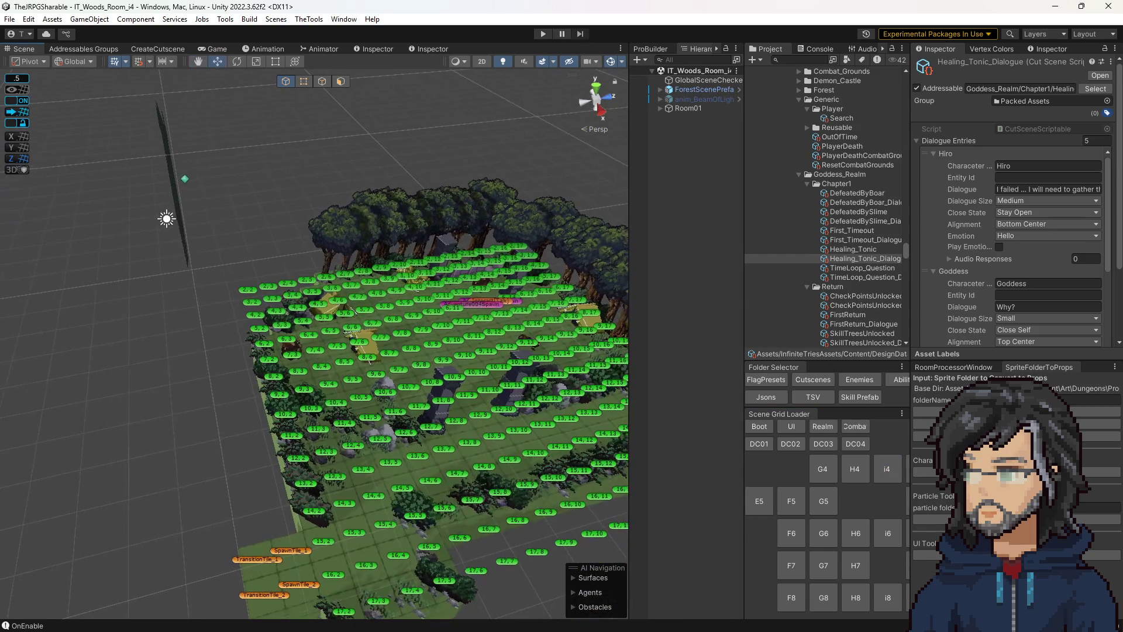
scroll(596, 409, up, 2)
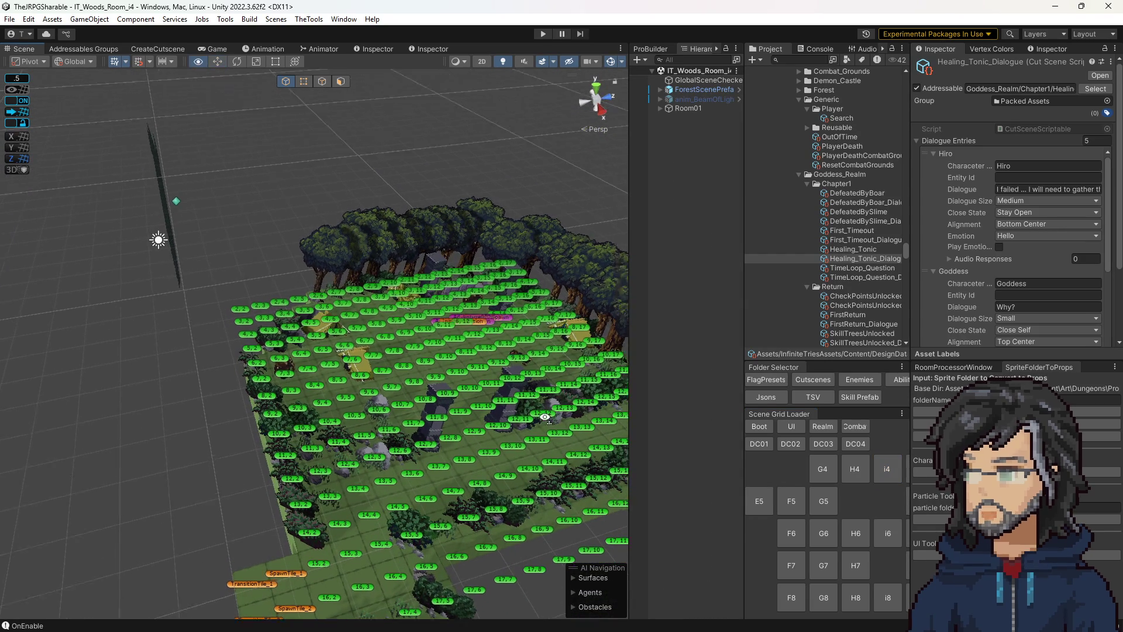
scroll(595, 409, up, 3)
scroll(596, 409, up, 3)
scroll(596, 409, up, 3)
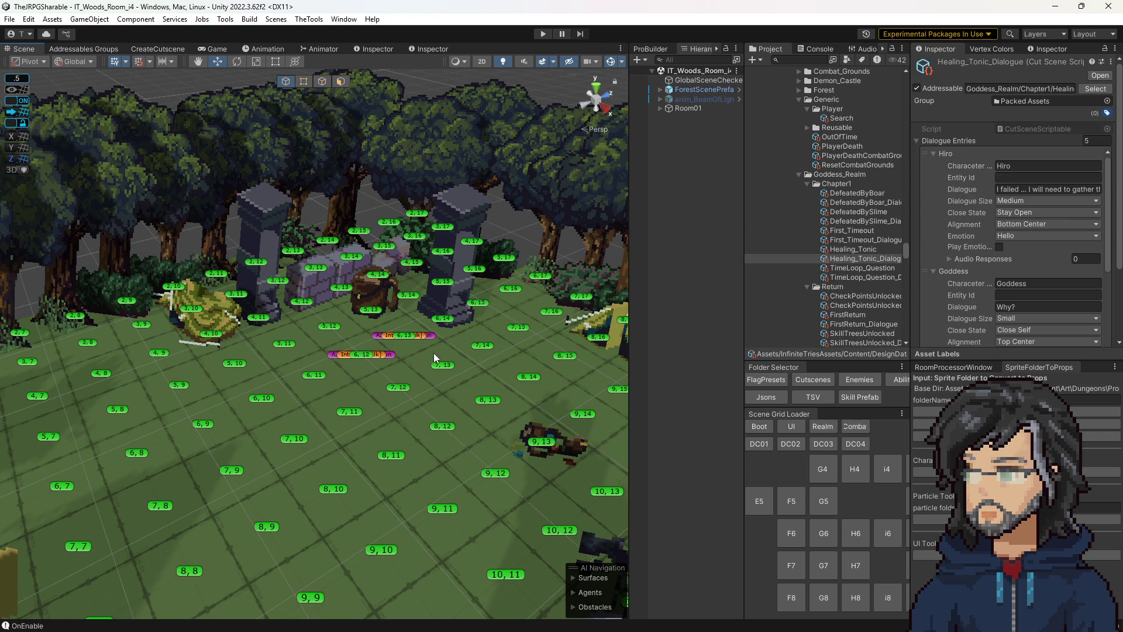
Step: Inspect the Adventure002Spawn NPC spawner in room i4
click(431, 336)
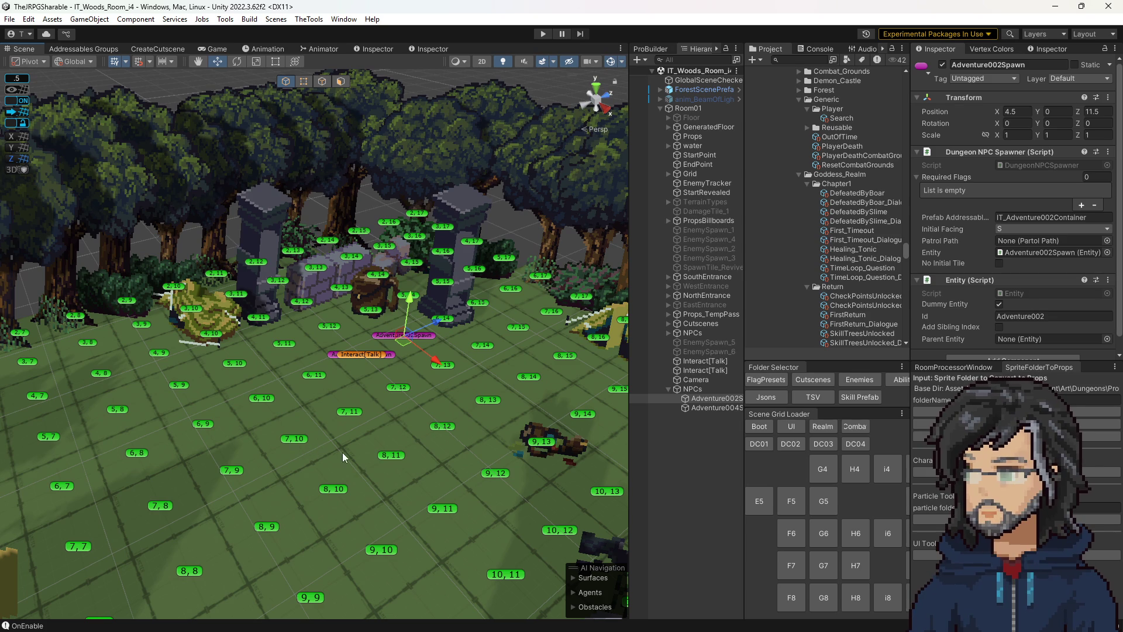
scroll(360, 449, up, 2)
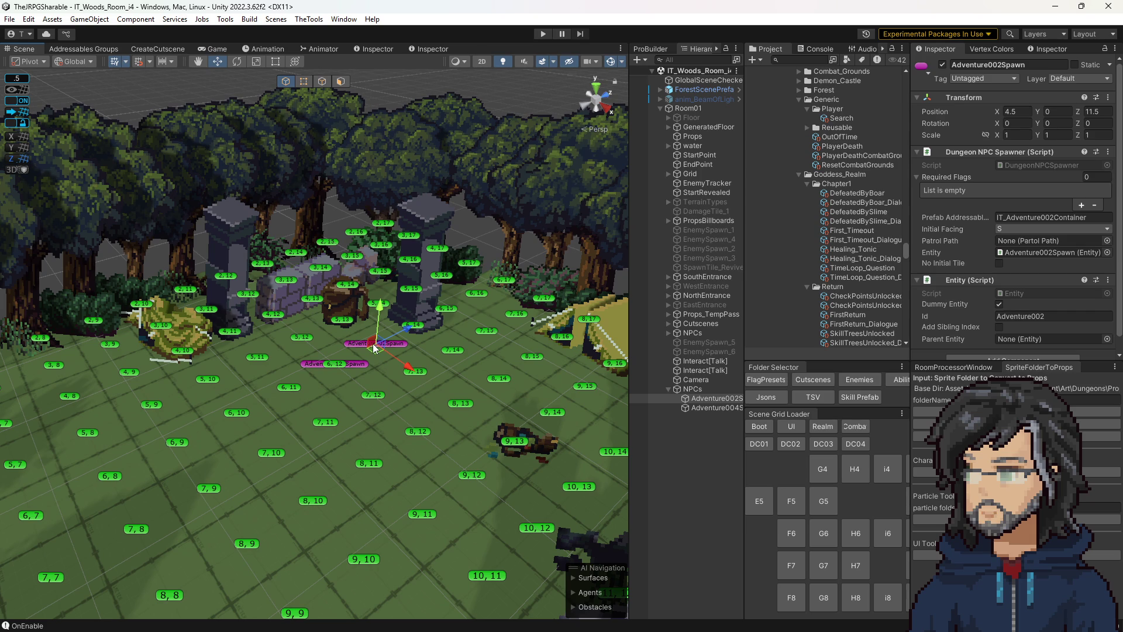
Step: Fly through the room, load woods room G7, then switch back to room i4
mouse_move(373, 348)
mouse_down()
mouse_move(486, 472)
mouse_move(373, 436)
mouse_up()
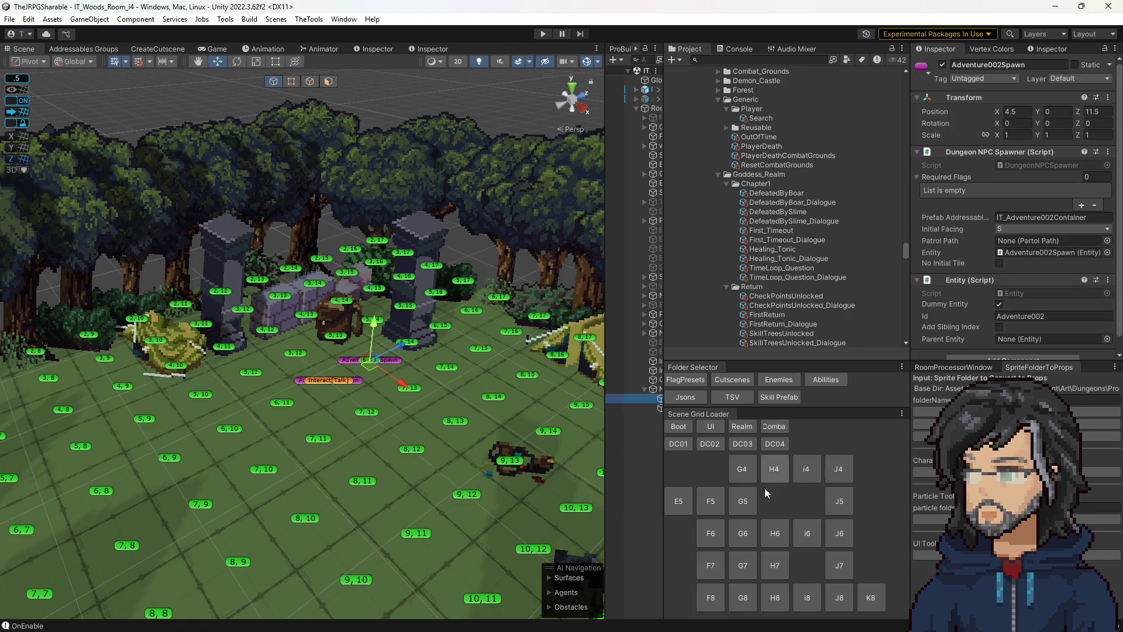
click(745, 567)
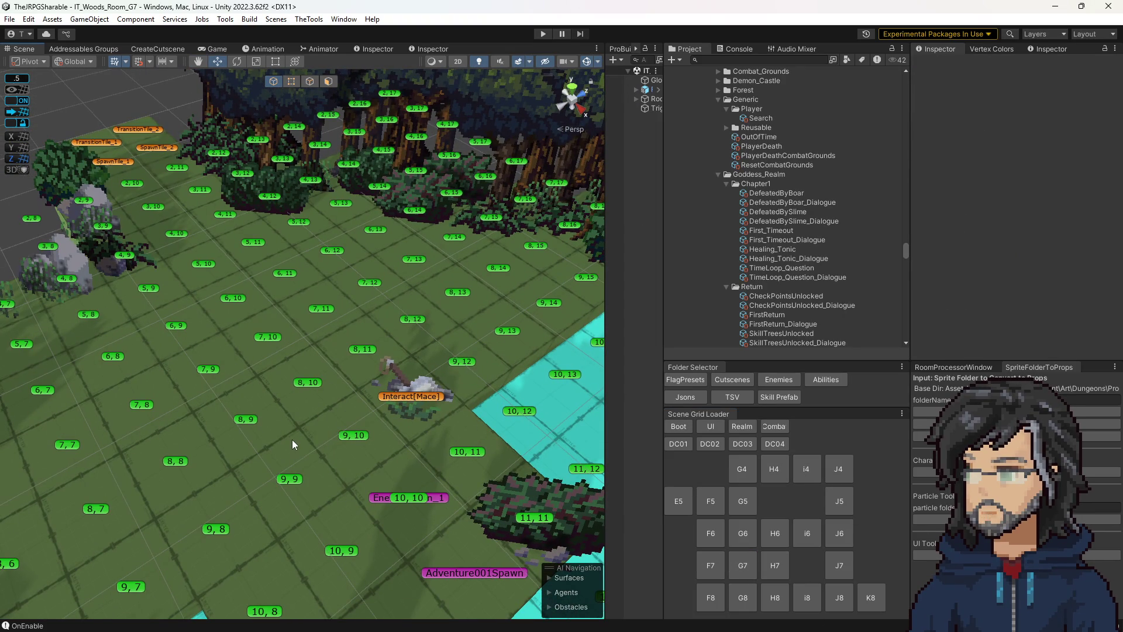
drag(464, 411, 481, 473)
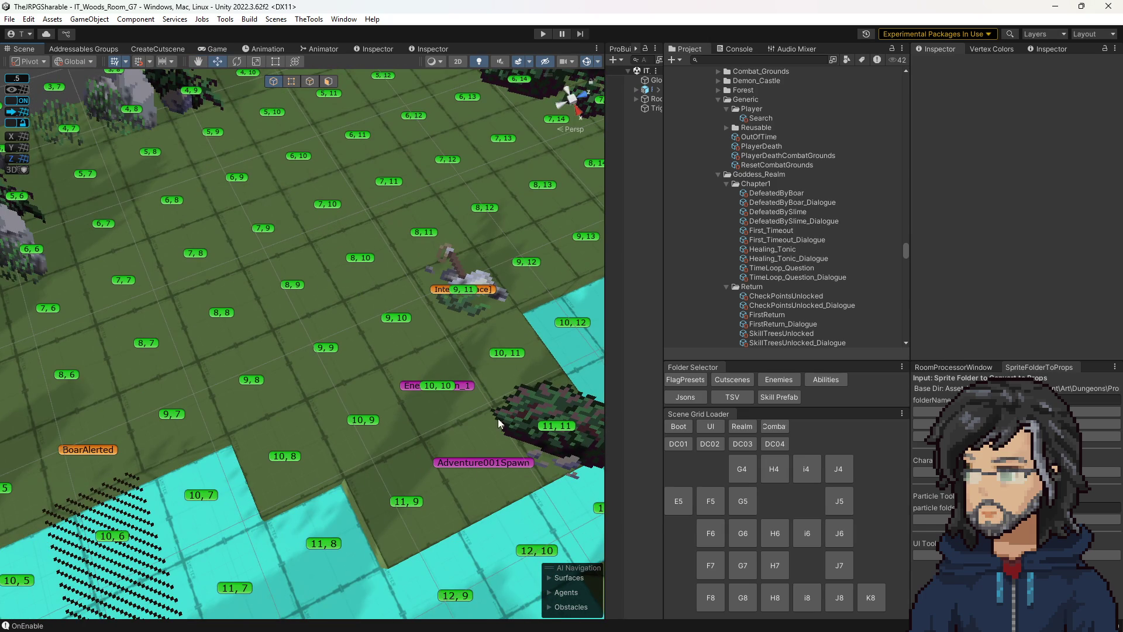
click(807, 468)
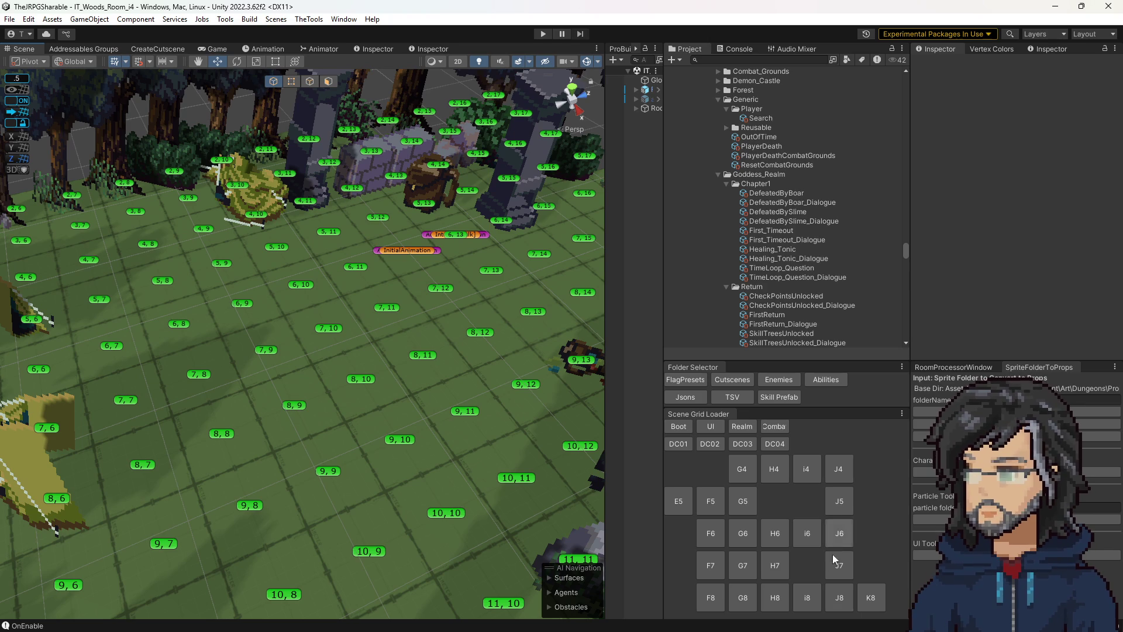
Step: Load room i8 and inspect its Interact[Pickup] tile, then load room J4 and view it from above
click(808, 595)
scroll(380, 421, down, 3)
scroll(352, 414, down, 3)
scroll(317, 406, down, 2)
click(296, 403)
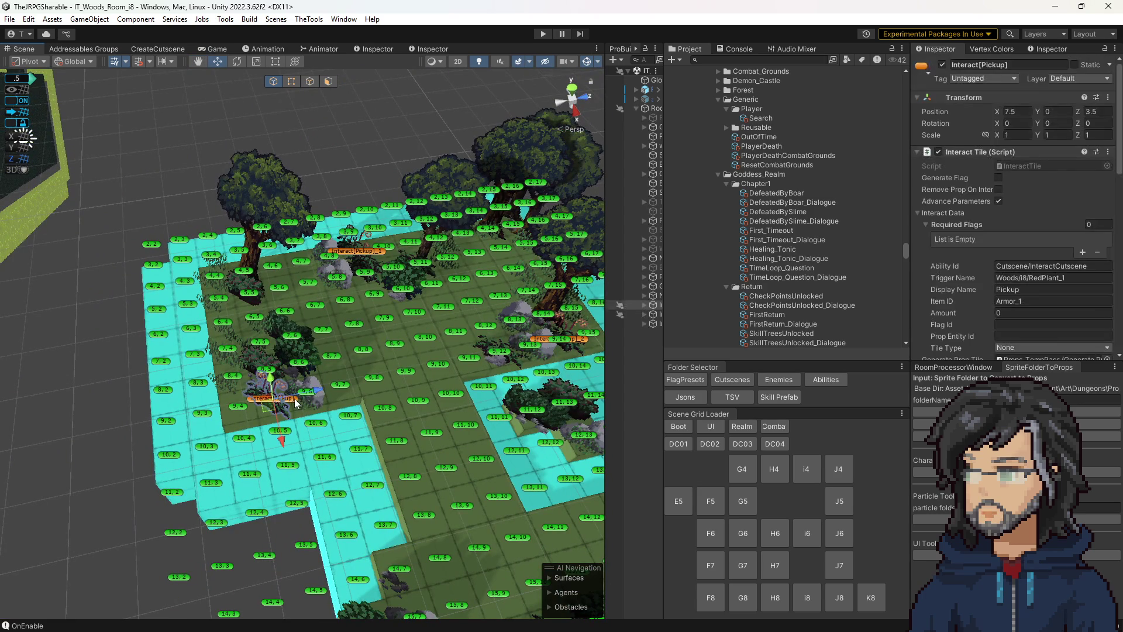
scroll(454, 420, up, 2)
scroll(456, 405, up, 1)
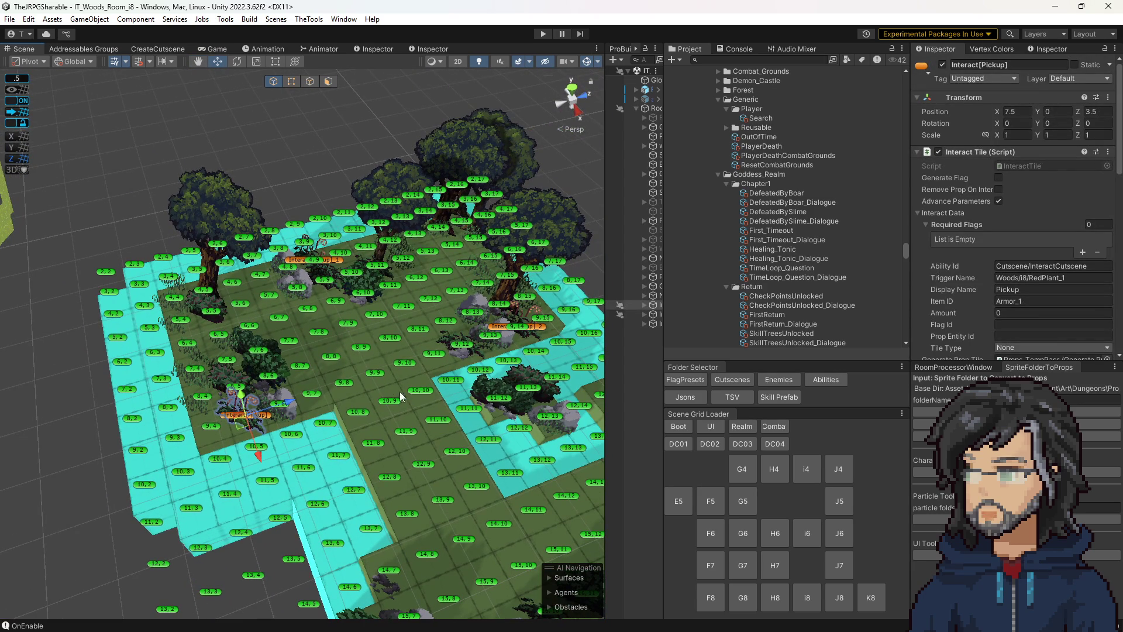
click(840, 468)
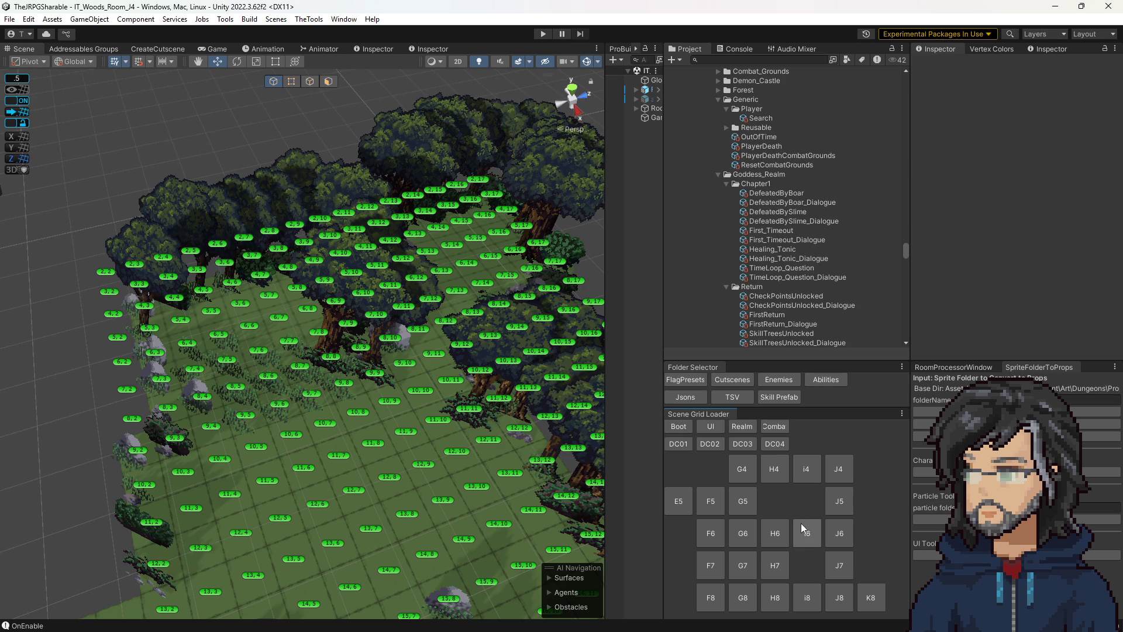
scroll(798, 276, down, 2)
scroll(807, 245, down, 2)
scroll(803, 250, down, 3)
scroll(798, 248, down, 3)
scroll(779, 240, down, 3)
scroll(767, 240, down, 3)
scroll(761, 228, down, 3)
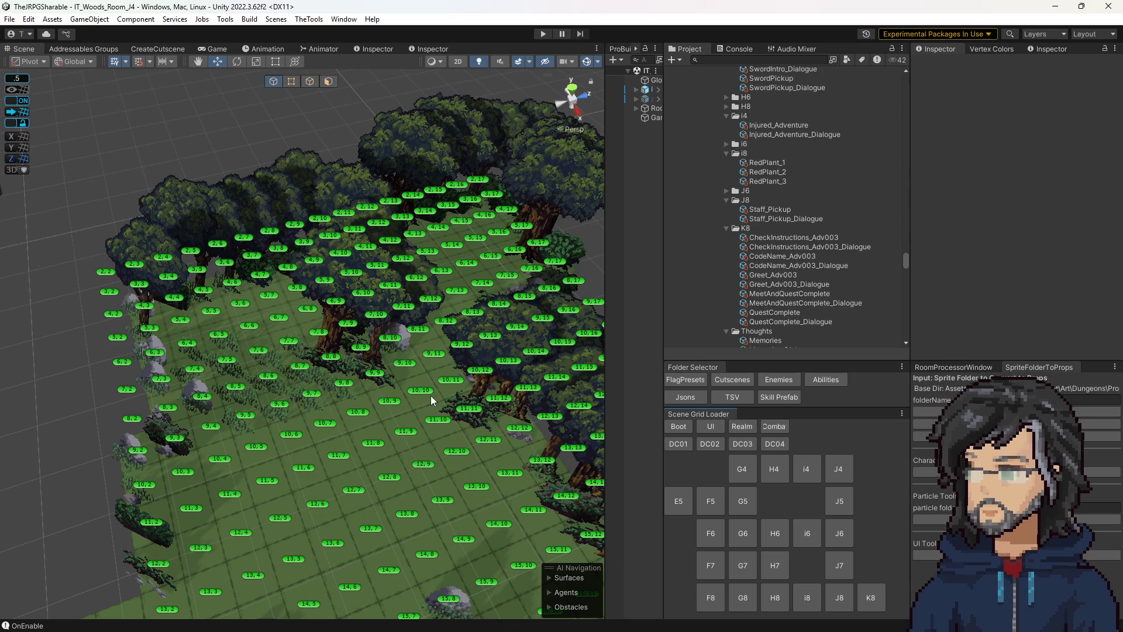
drag(457, 433, 469, 459)
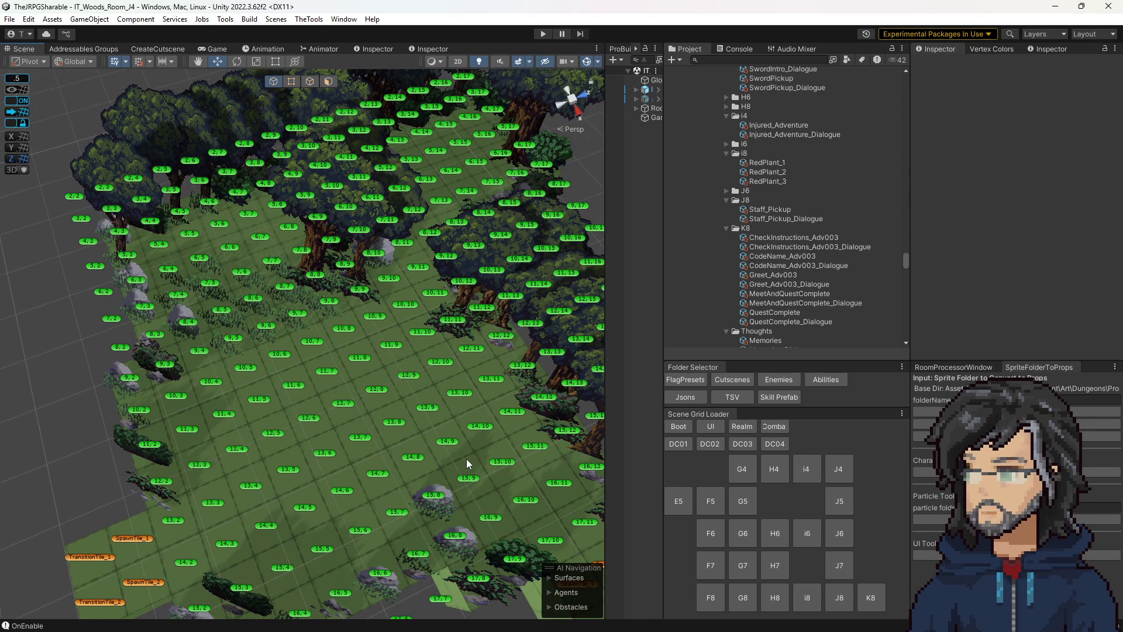
scroll(744, 297, up, 3)
scroll(782, 259, up, 3)
scroll(805, 245, up, 2)
scroll(795, 253, up, 3)
scroll(787, 249, up, 2)
Step: Select the Healing_Tonic cutscene sequence to show its dialogue steps while orbiting room J4
click(781, 284)
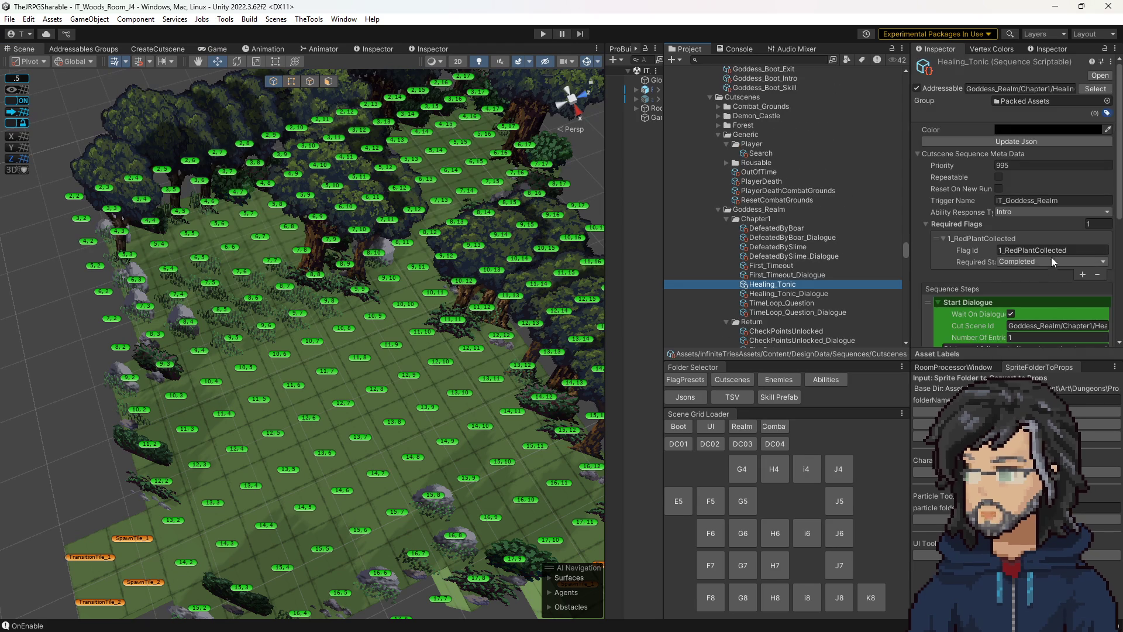
scroll(1036, 242, down, 1)
scroll(1034, 245, down, 1)
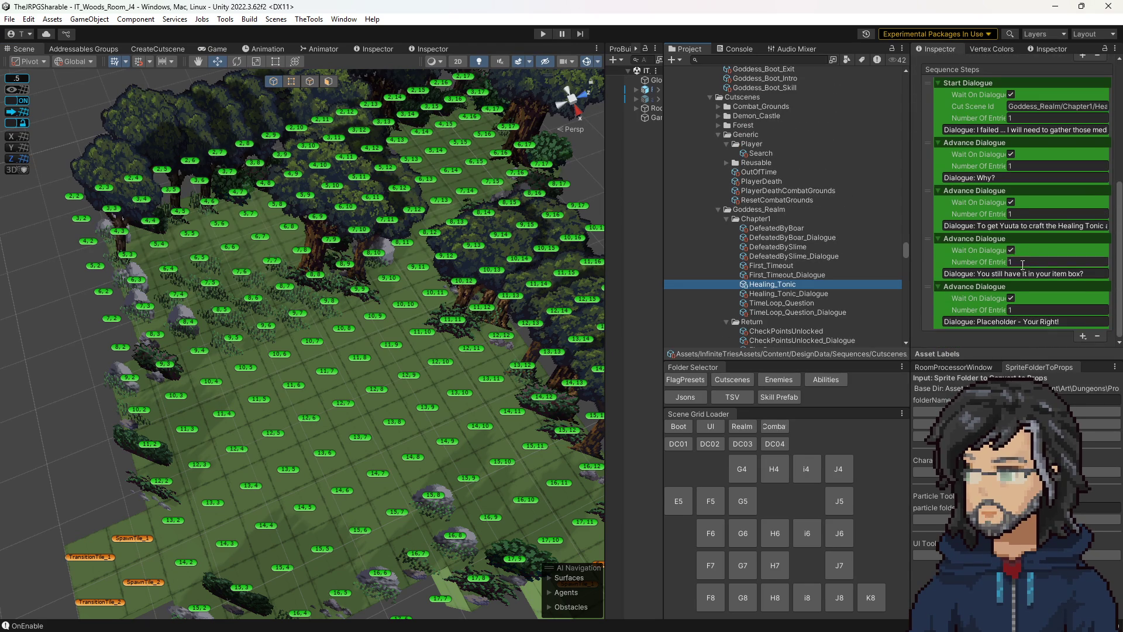
scroll(1023, 264, up, 3)
scroll(1028, 271, down, 2)
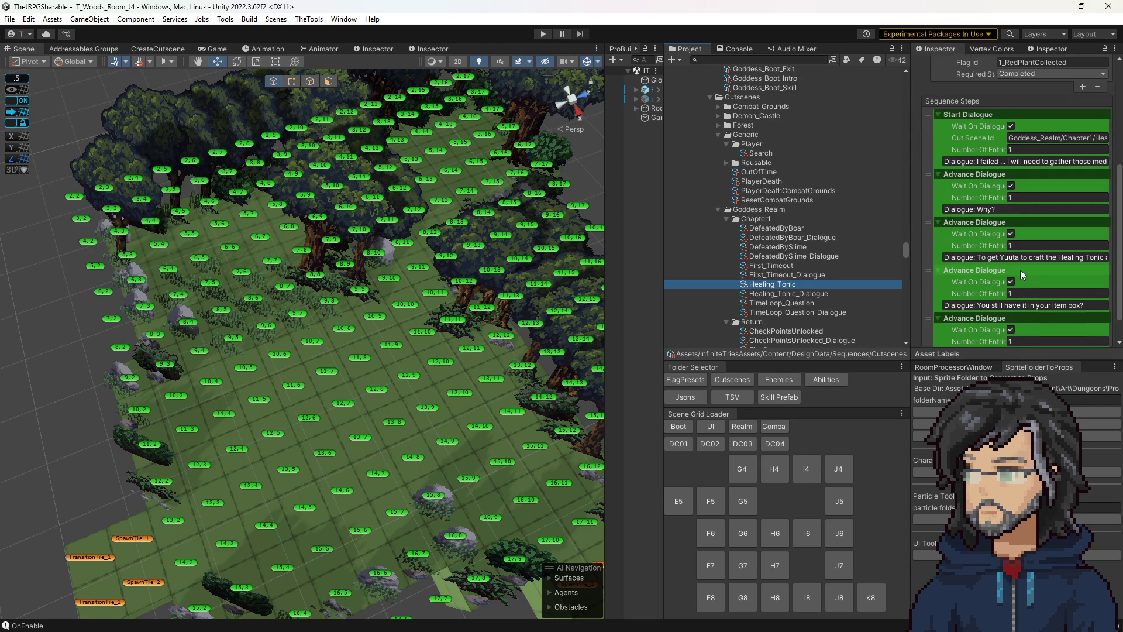
scroll(1021, 270, down, 1)
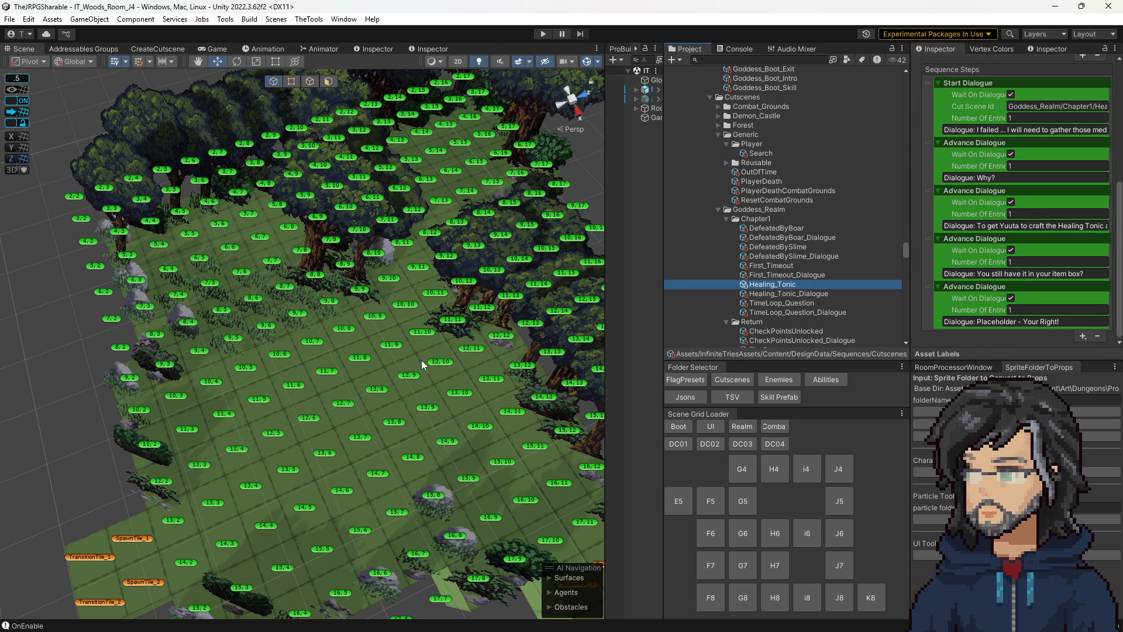
drag(419, 357, 462, 354)
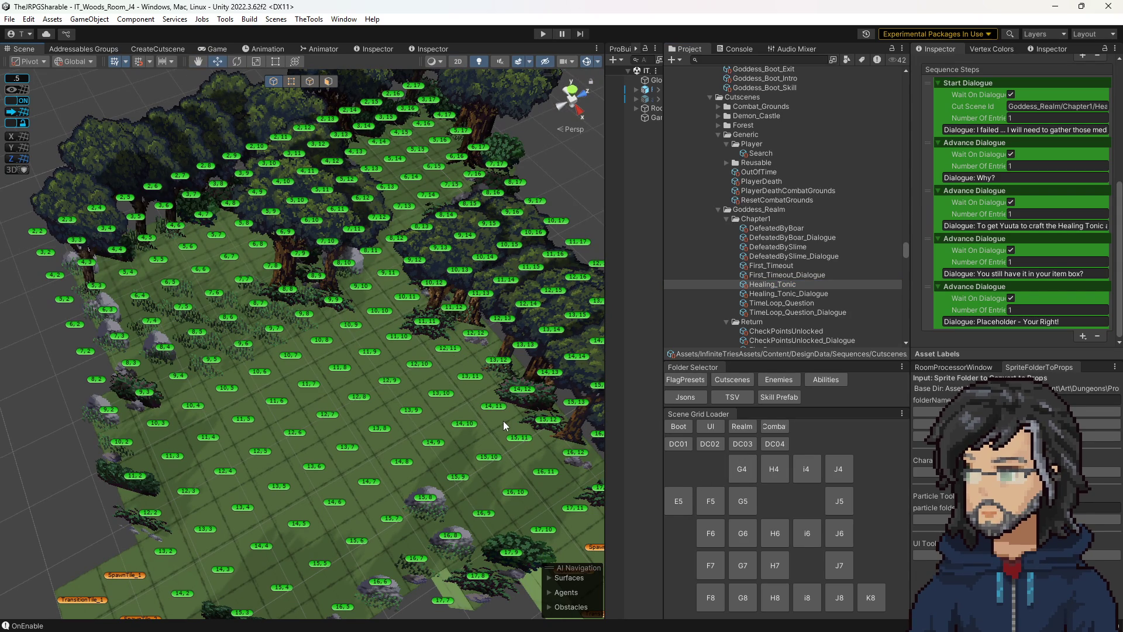
Step: Tour woods rooms F7, i8, J4 and K8 via the Scene Grid Loader
drag(503, 421, 494, 401)
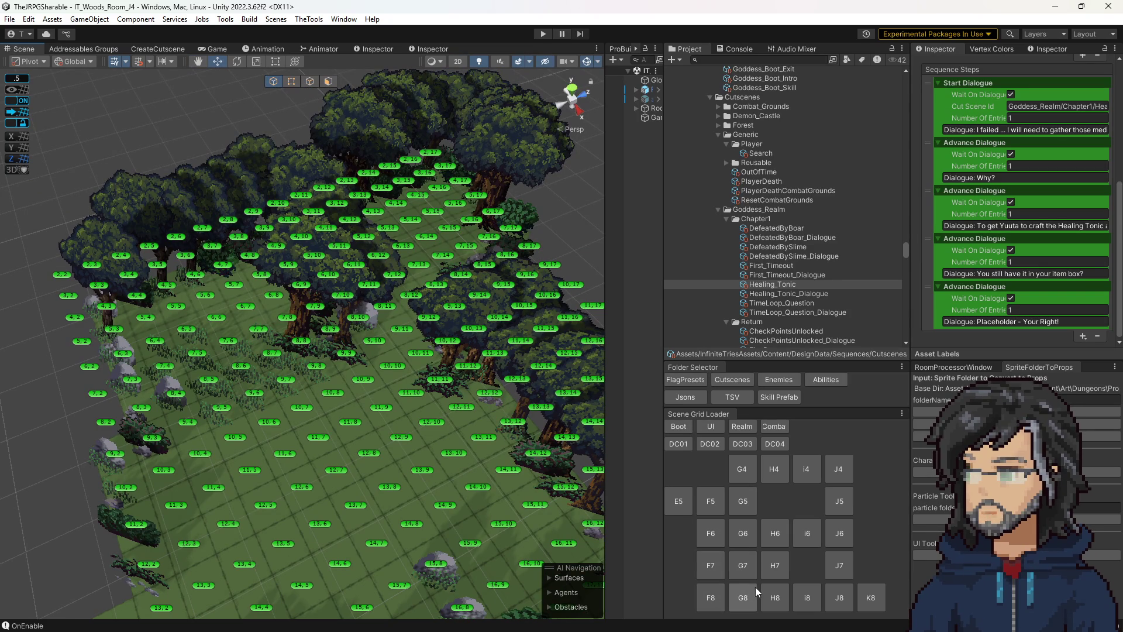
click(714, 572)
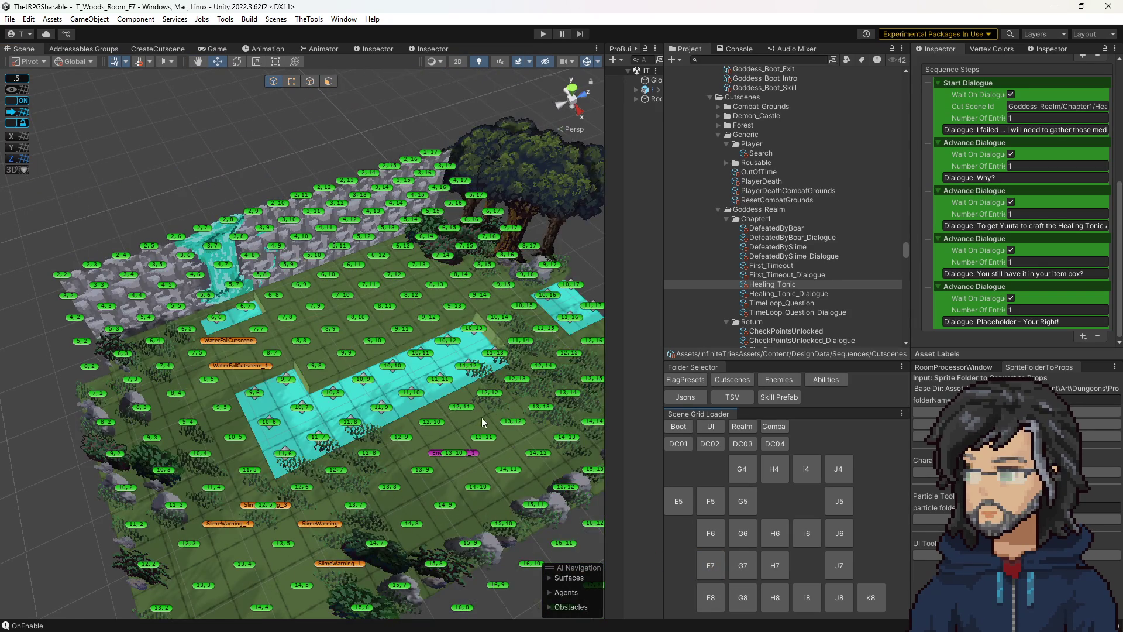
drag(483, 430, 502, 425)
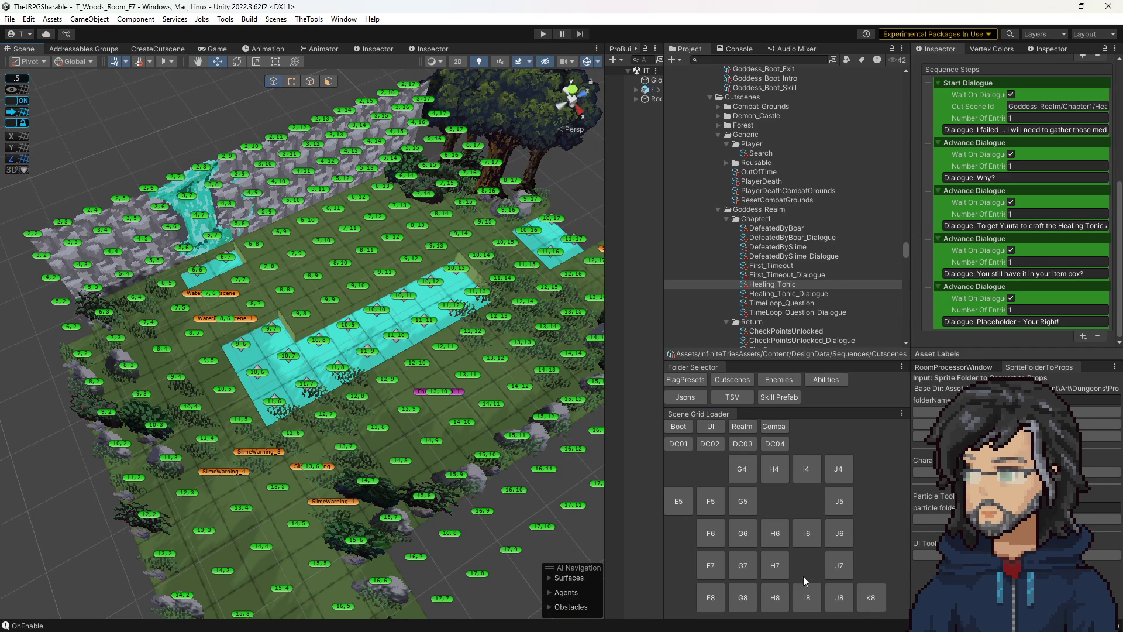
click(808, 598)
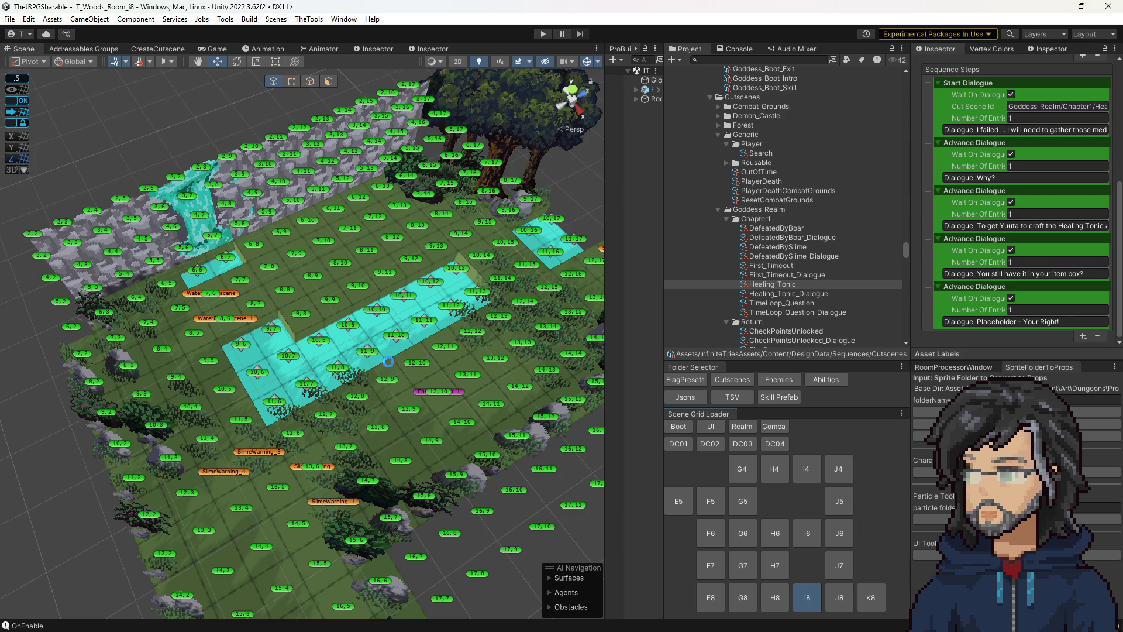
click(836, 469)
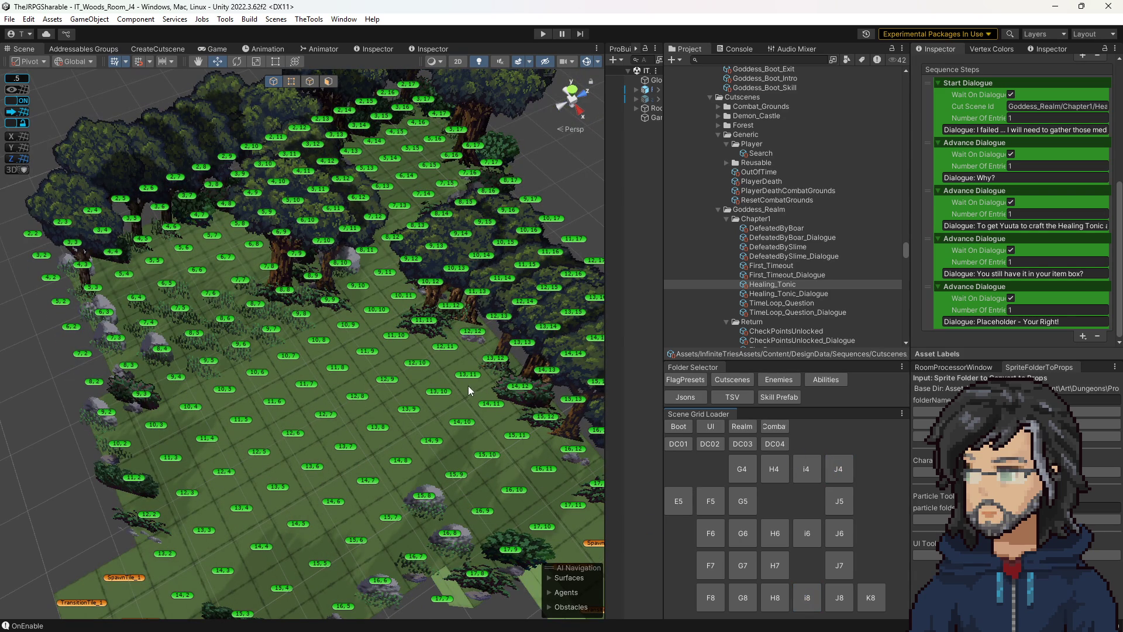
click(871, 597)
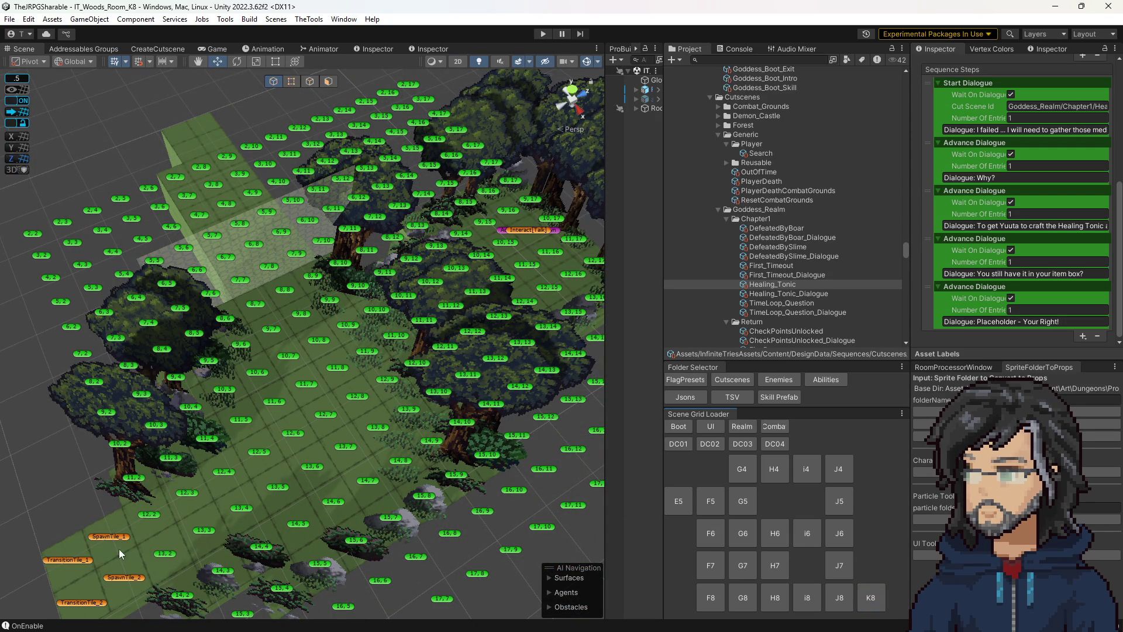
Step: Visit rooms i4, i6 and J5, return to i4 and pull back to show its tree ring
click(806, 468)
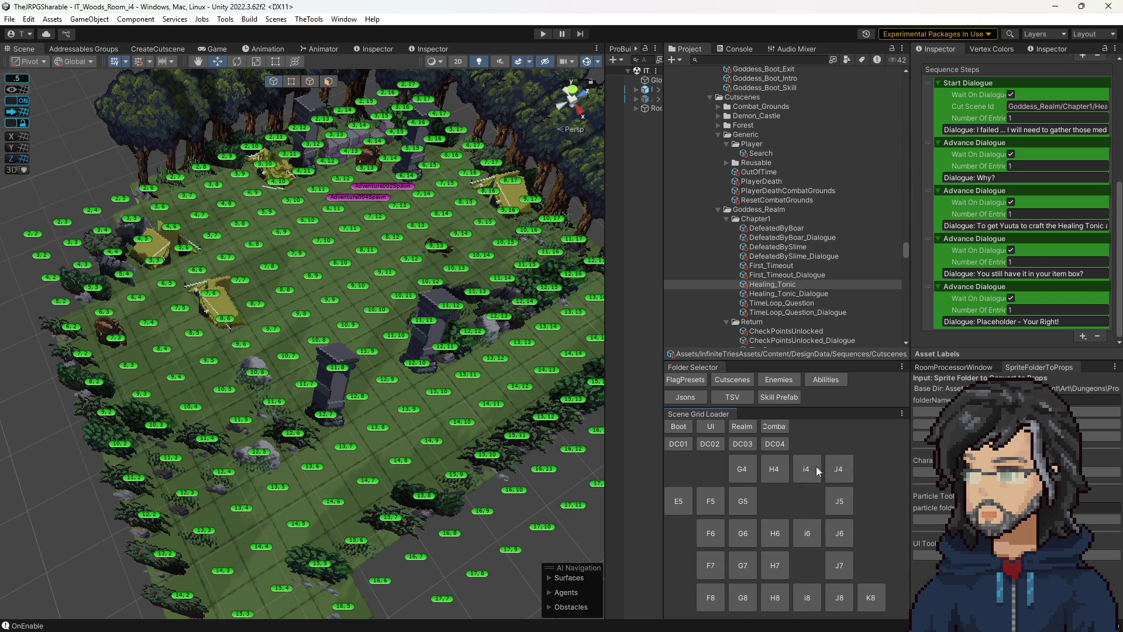
click(811, 539)
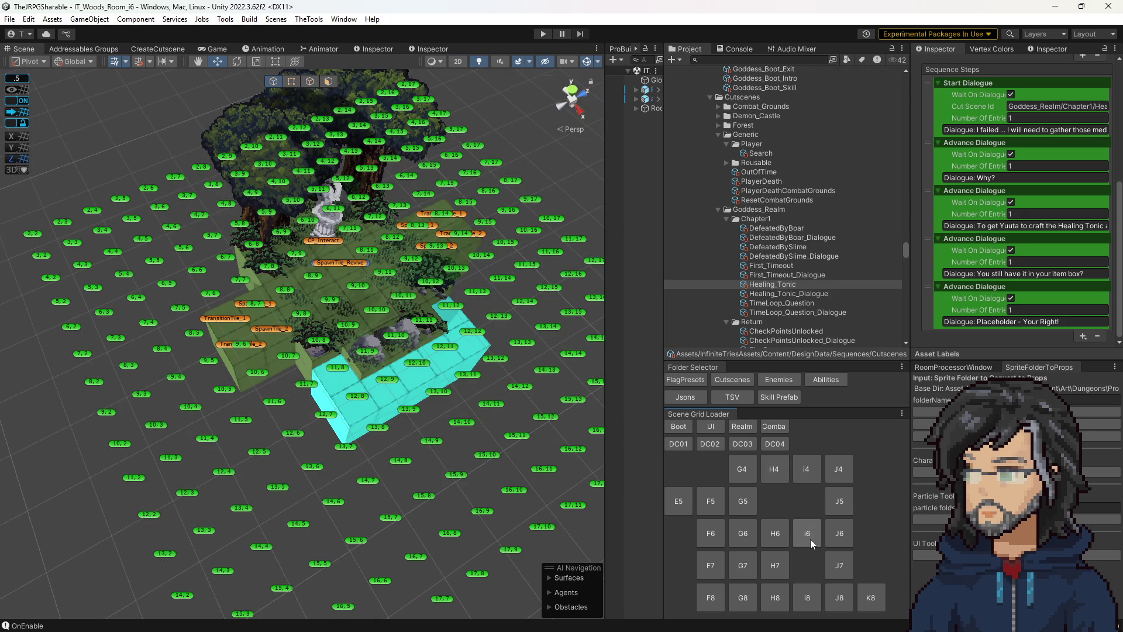
click(838, 501)
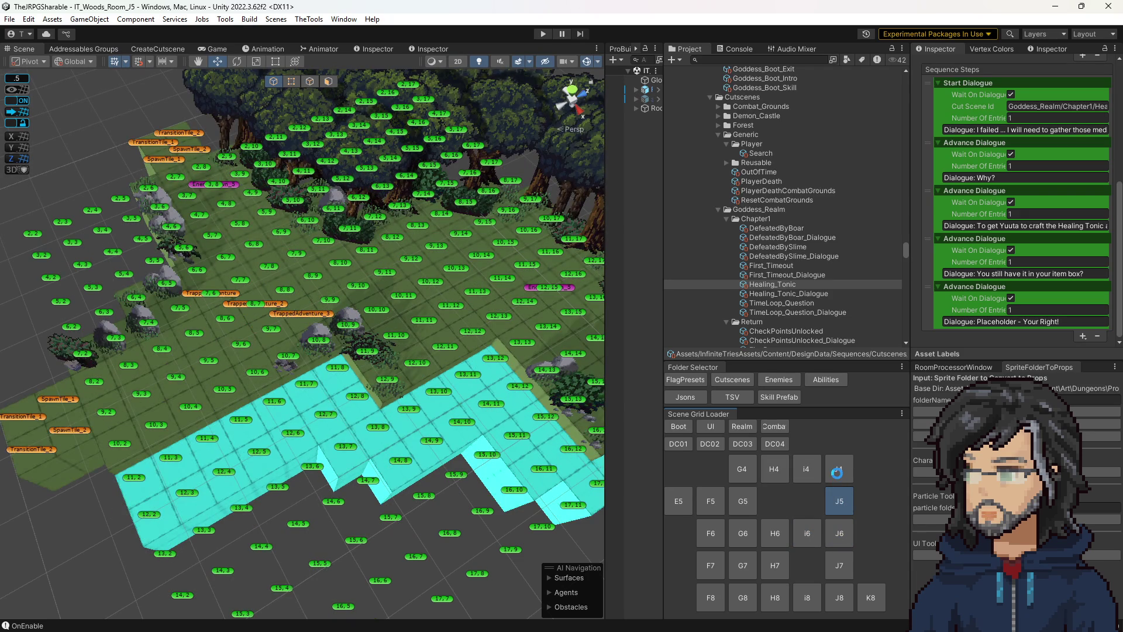
click(806, 469)
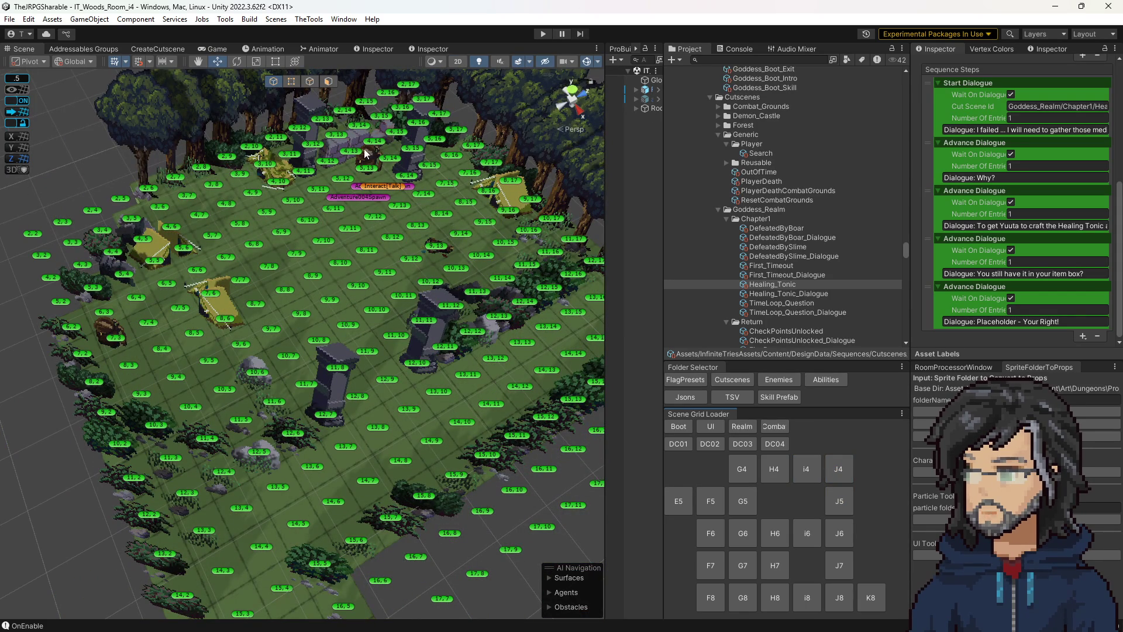
drag(464, 464, 429, 430)
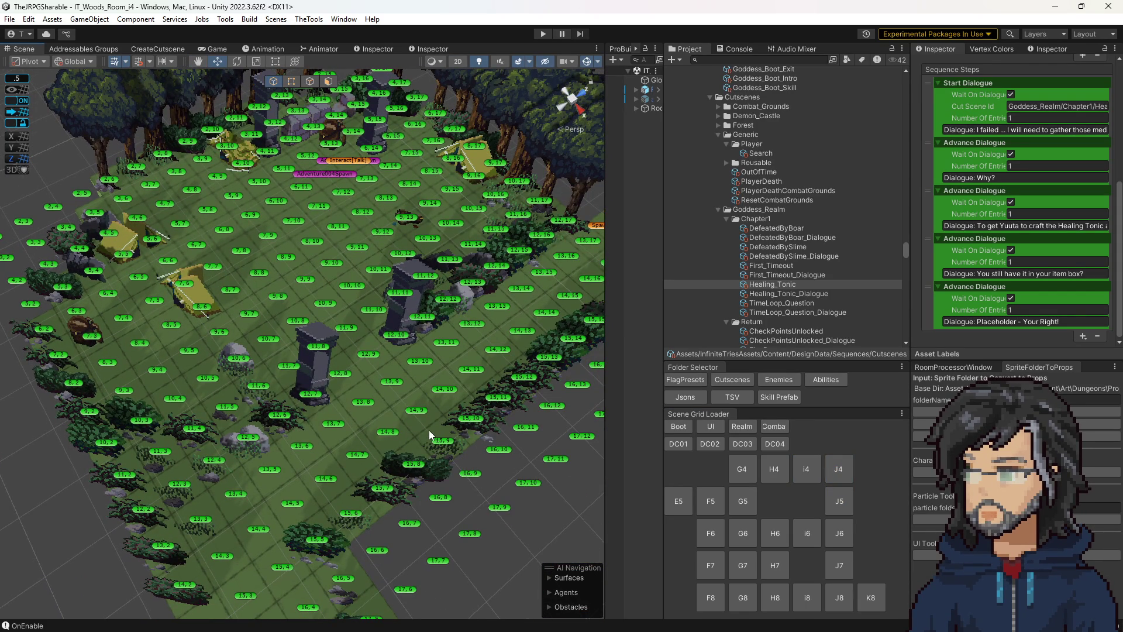
drag(429, 430, 316, 274)
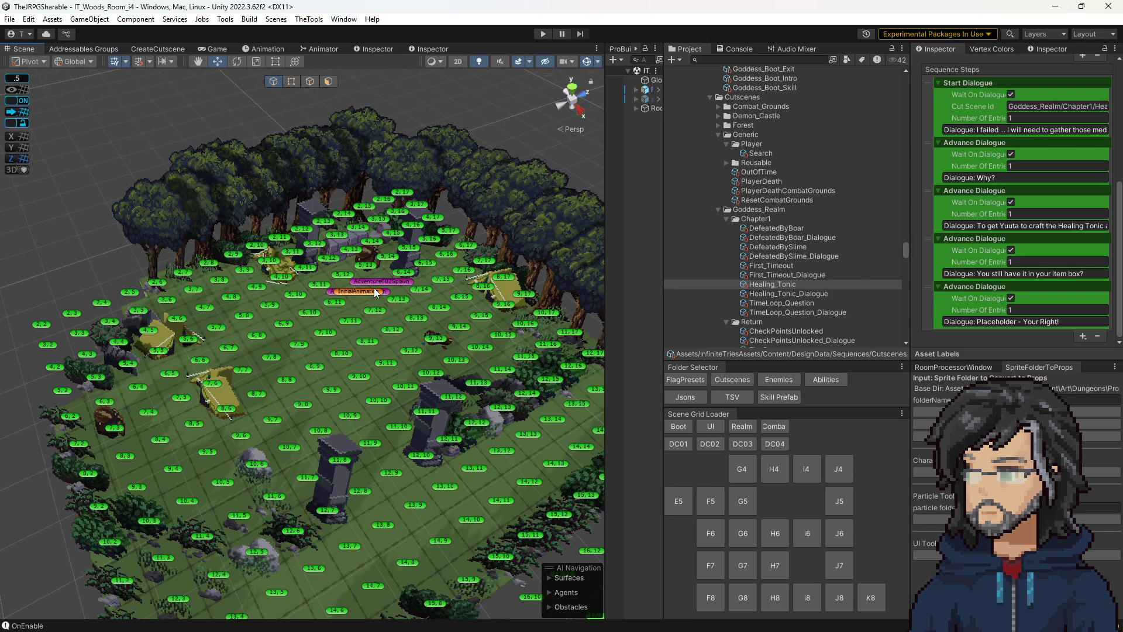
Step: Load woods room G7 from the Scene Grid Loader and look over it
click(742, 565)
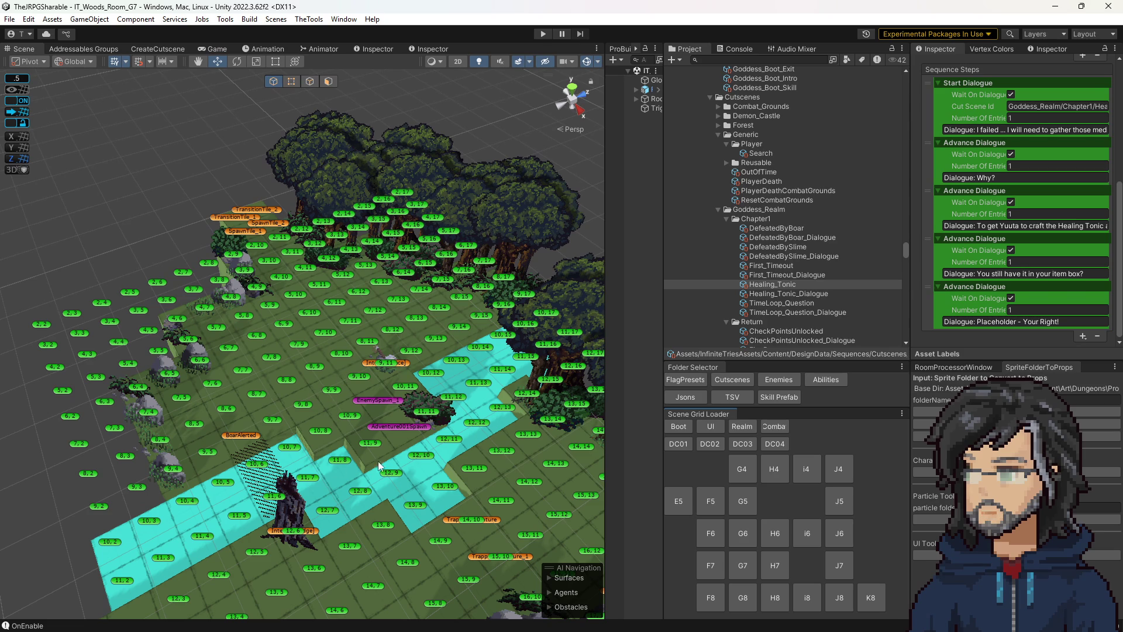
mouse_move(392, 421)
mouse_down()
mouse_move(383, 456)
mouse_move(393, 443)
mouse_up()
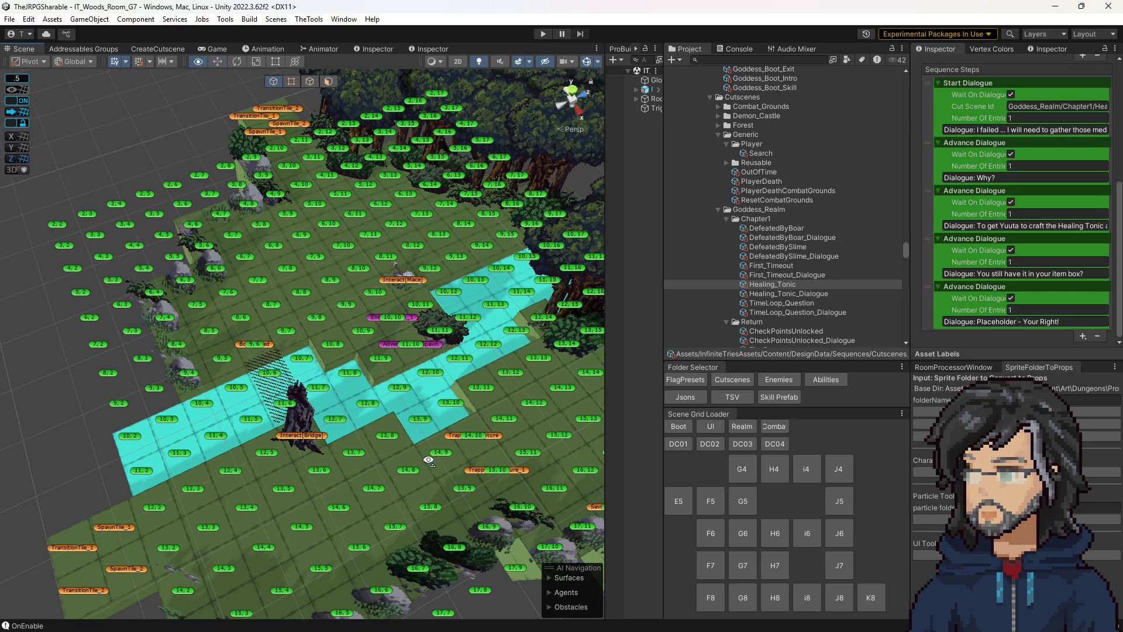
drag(426, 459, 378, 296)
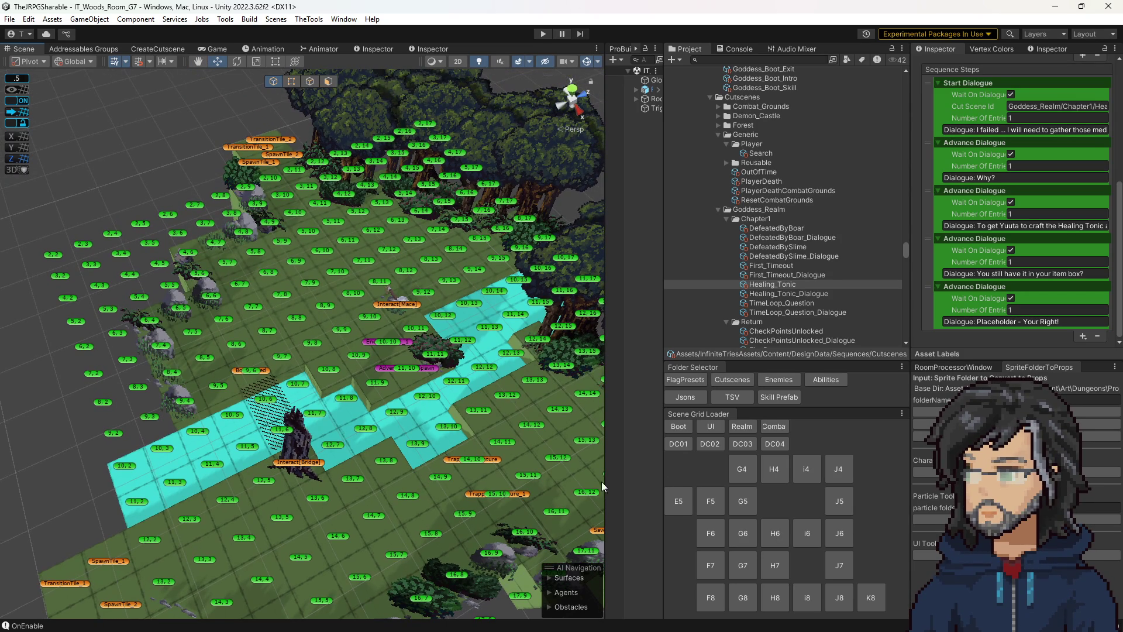
Step: Load room i4, select its NPC spawner to check it, then load room E5
click(813, 470)
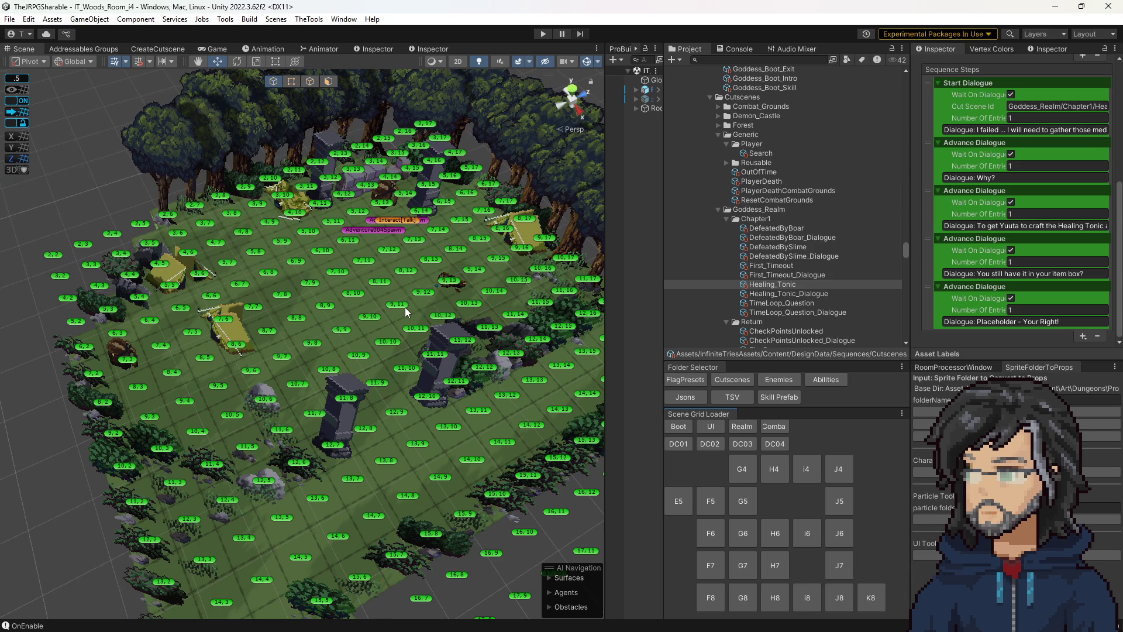
drag(404, 288, 384, 229)
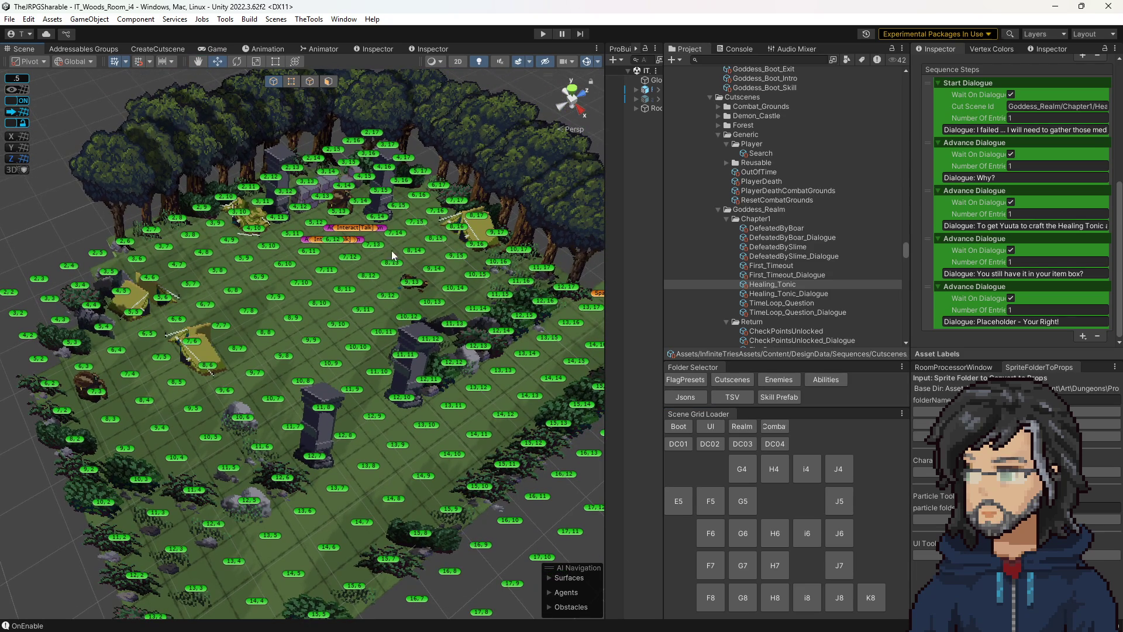
click(384, 230)
drag(404, 276, 458, 284)
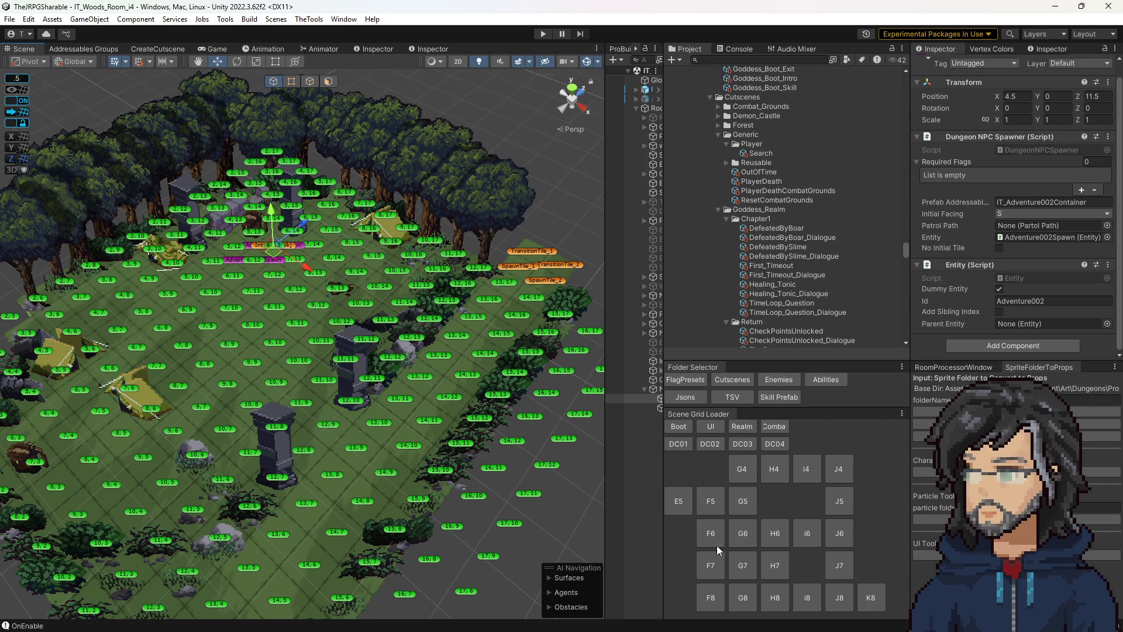
click(677, 500)
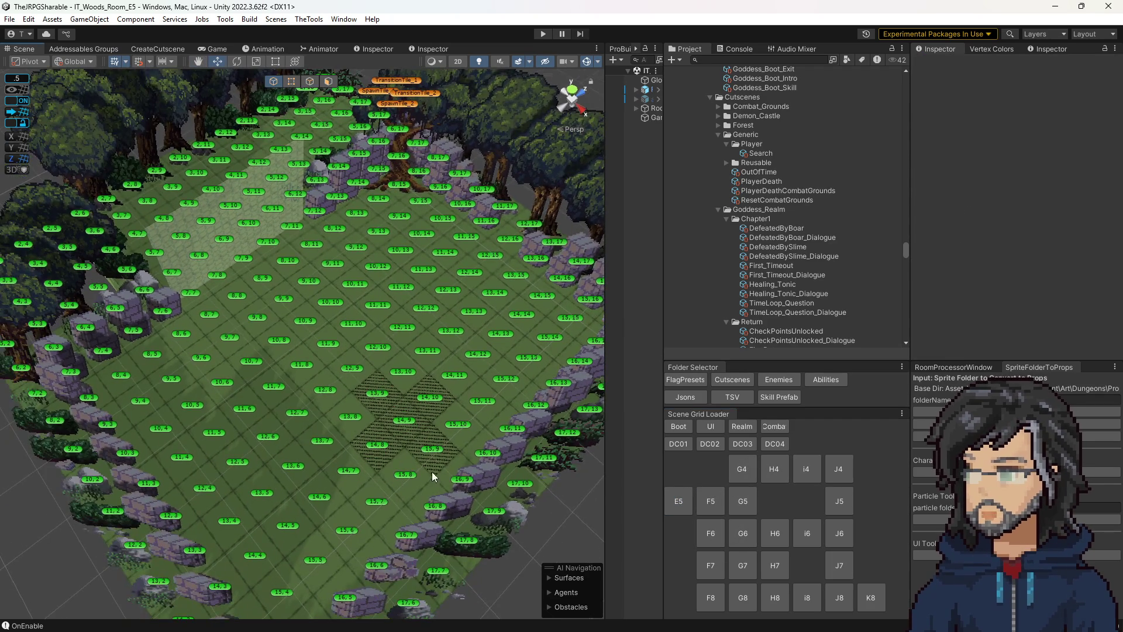
Step: Orbit the Scene view around the E5 room's walls and hatched cross tiles
drag(431, 471, 424, 474)
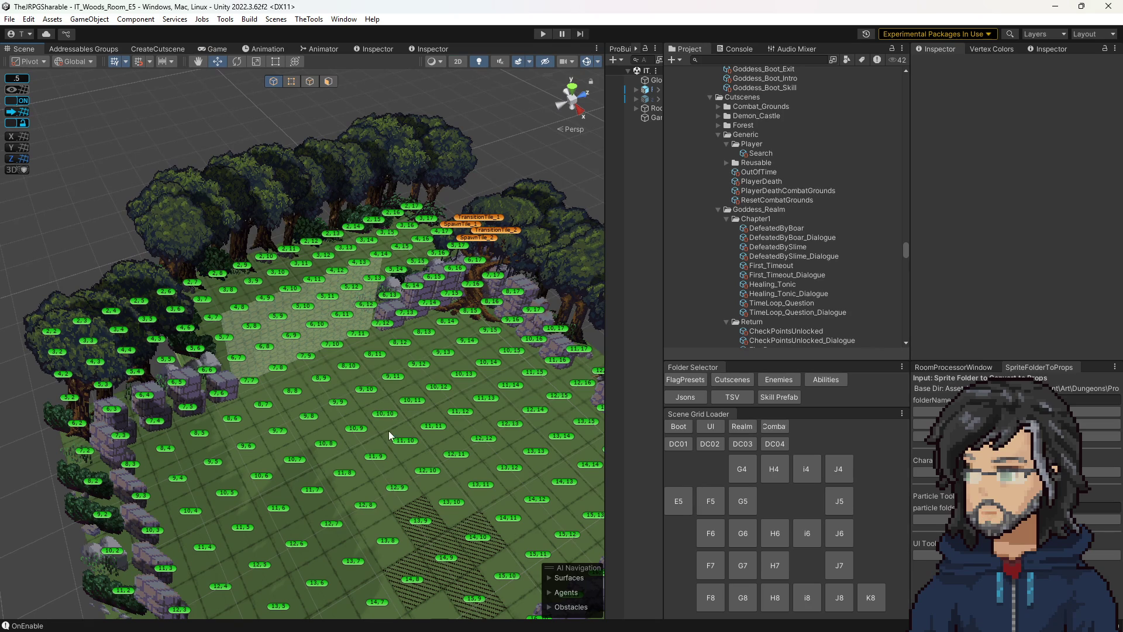
drag(389, 433, 433, 477)
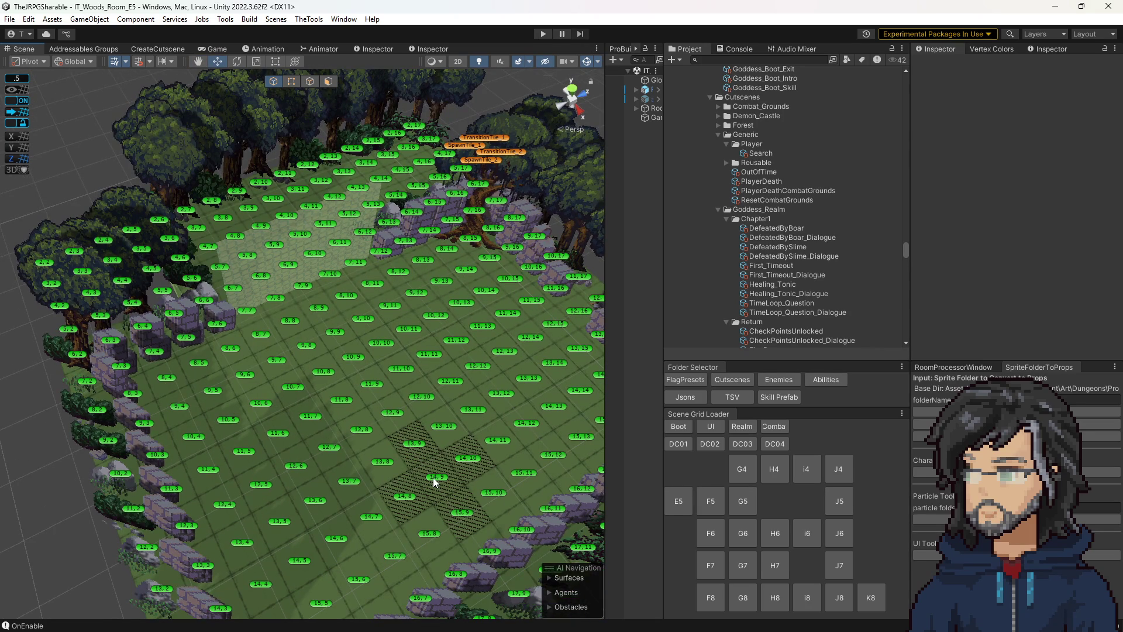
mouse_move(431, 478)
mouse_down()
mouse_move(488, 420)
mouse_move(482, 383)
mouse_up()
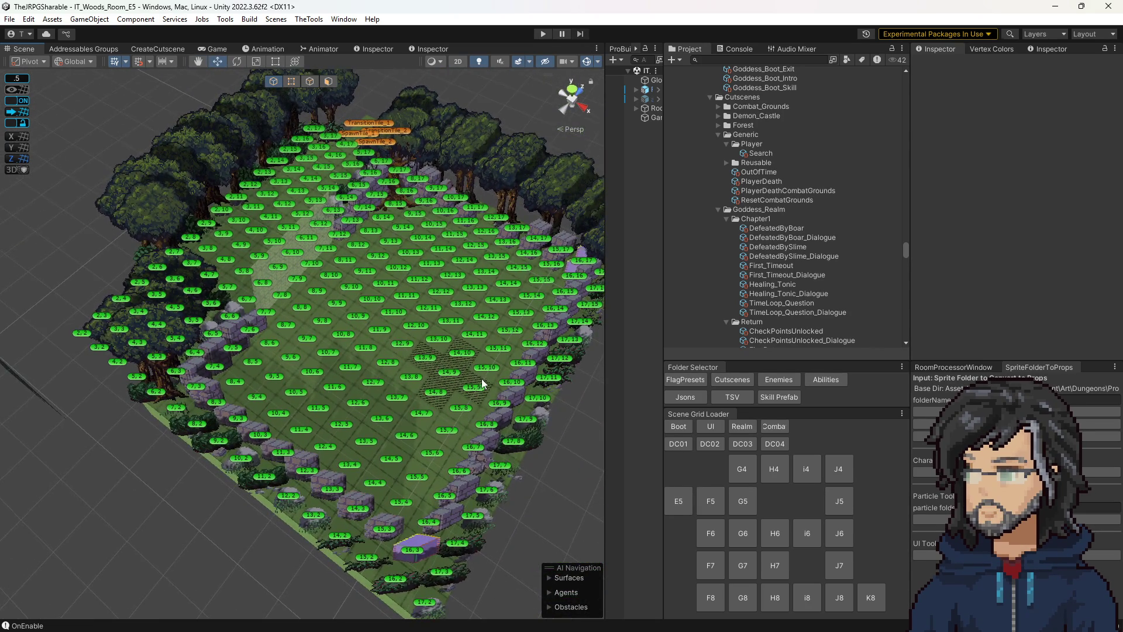
scroll(482, 383, up, 5)
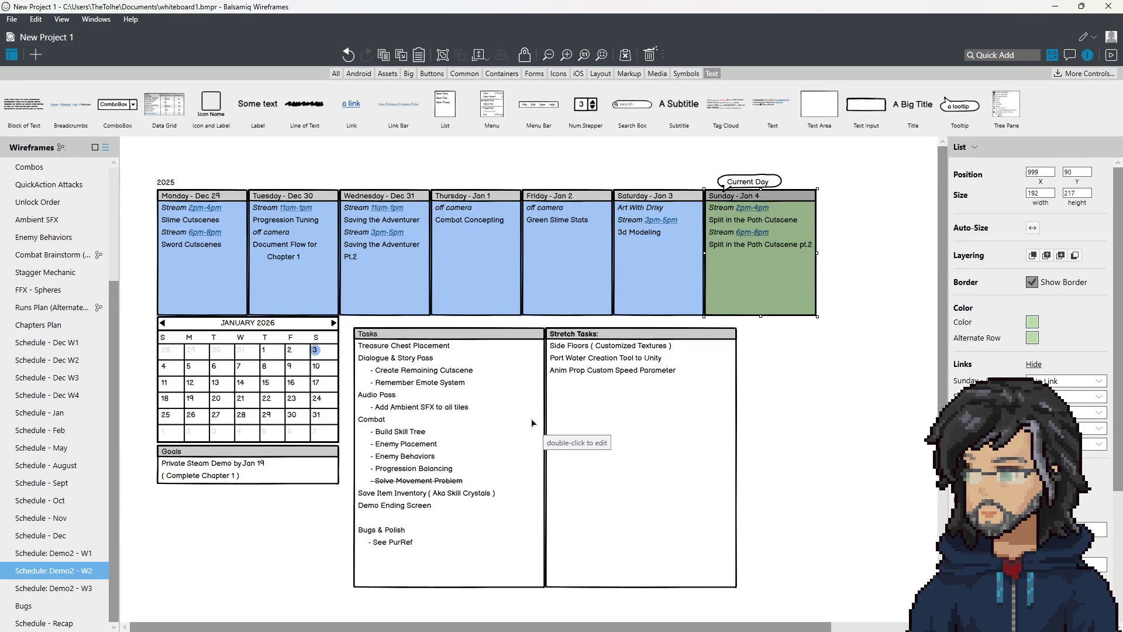
Step: Review the Demo2 W3 Jan 5–11 schedule's day columns Monday through Sunday, then return to Unity
click(91, 588)
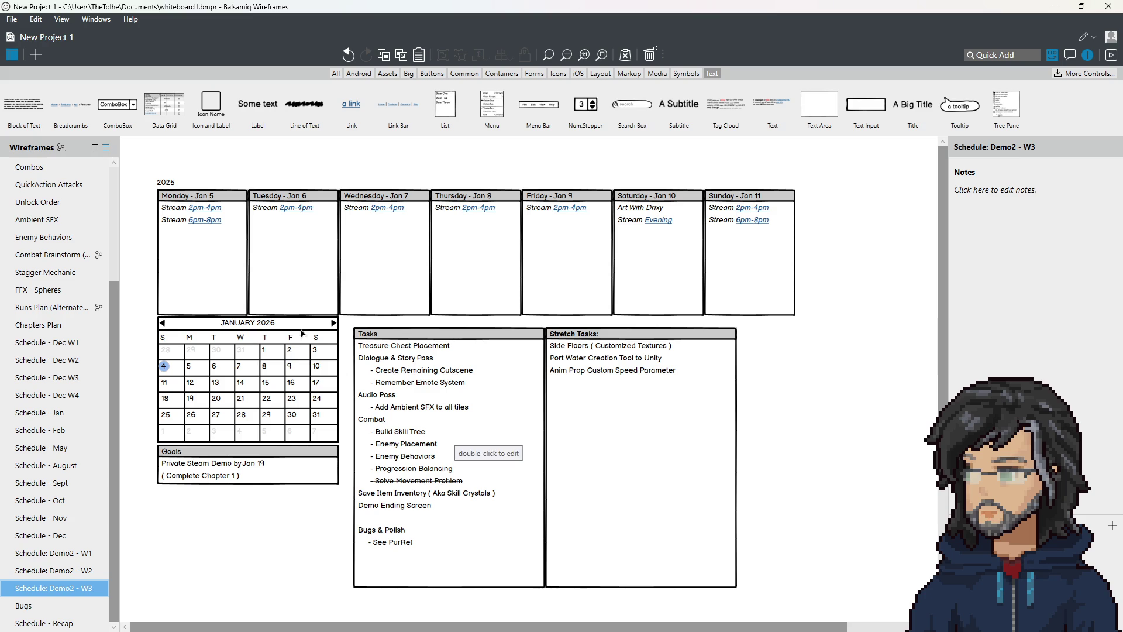
click(208, 253)
click(314, 255)
click(413, 256)
click(487, 256)
click(566, 255)
click(659, 256)
click(736, 256)
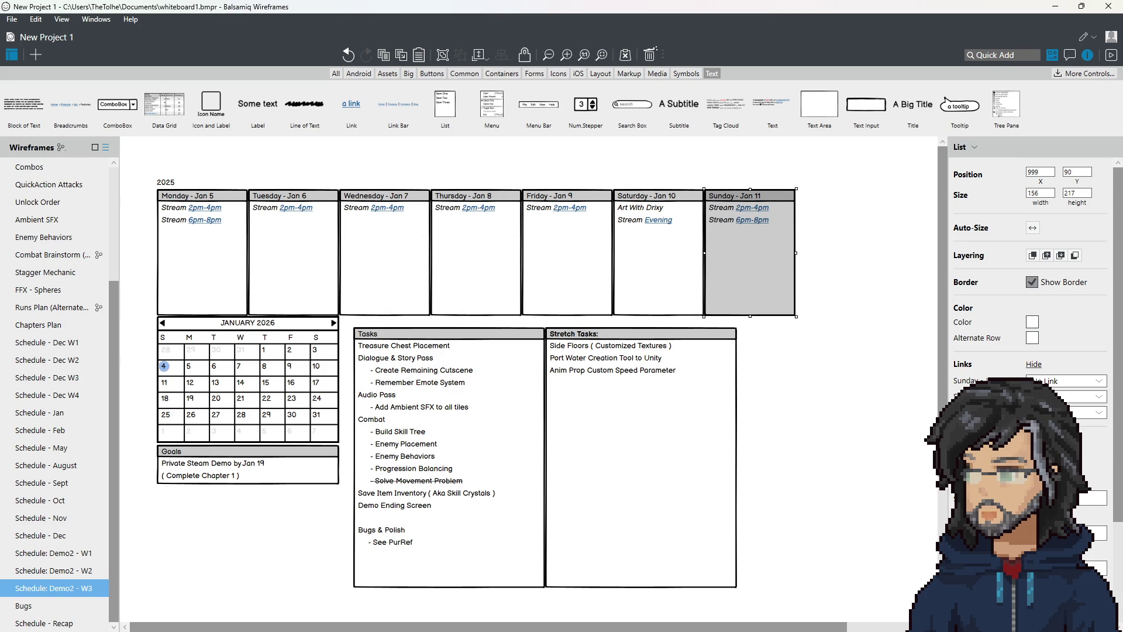
key(alt+Tab)
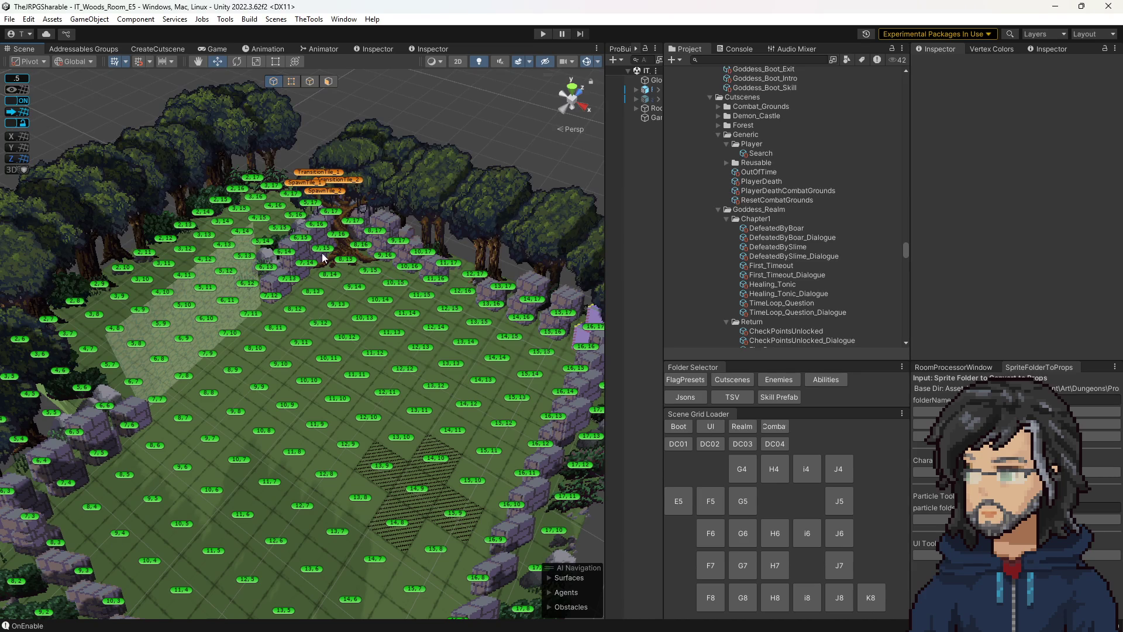
Step: Look over the E5 room grid once more and minimize the Unity editor
drag(422, 330, 387, 377)
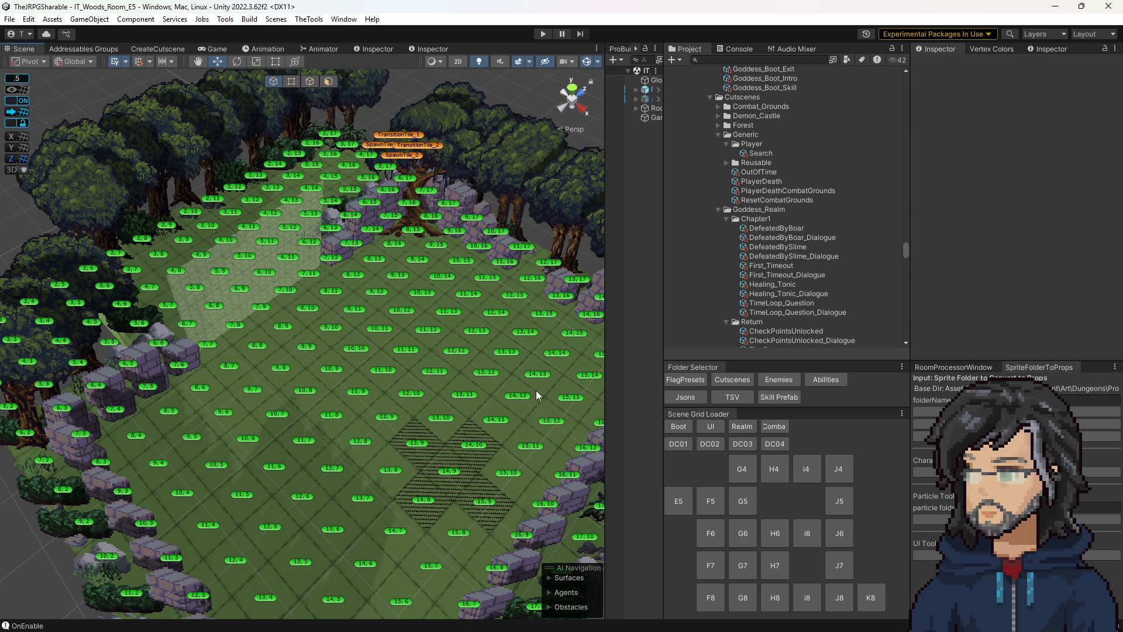
drag(535, 384, 539, 411)
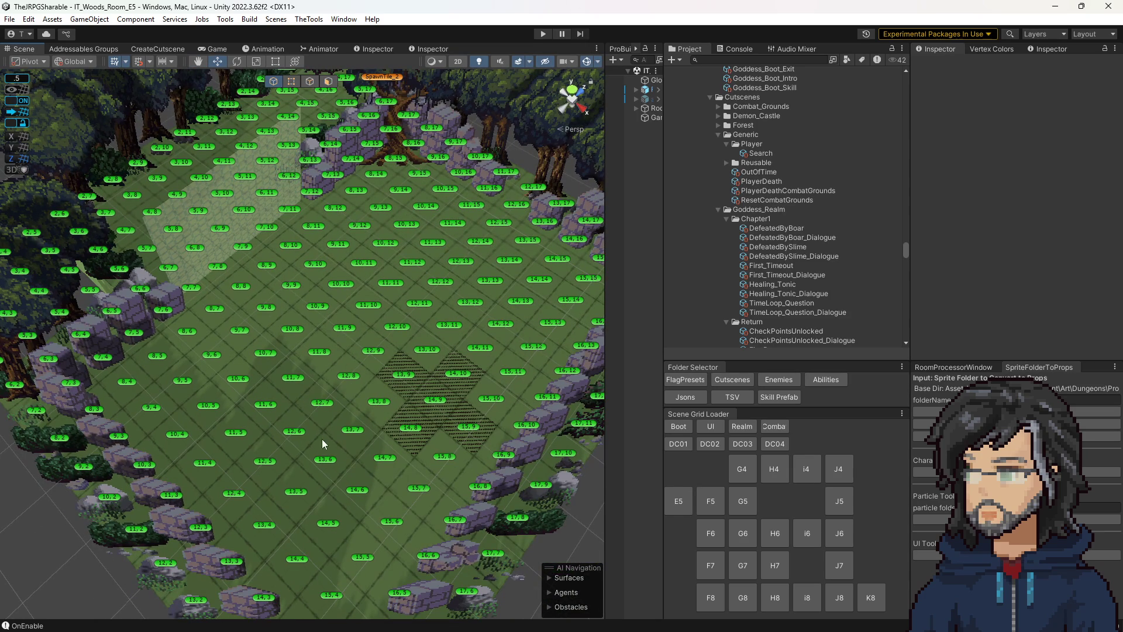
click(1057, 8)
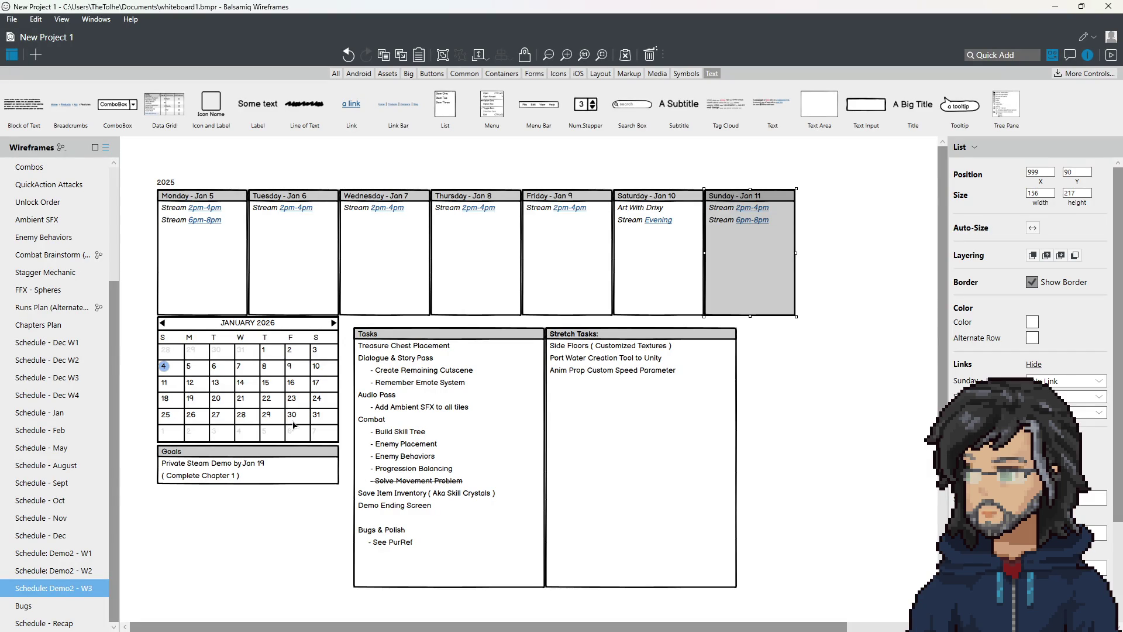
Step: Step through the Jan 5–10 day columns and nudge the Tasks list slightly right
click(203, 256)
click(315, 253)
click(478, 253)
click(570, 257)
click(658, 257)
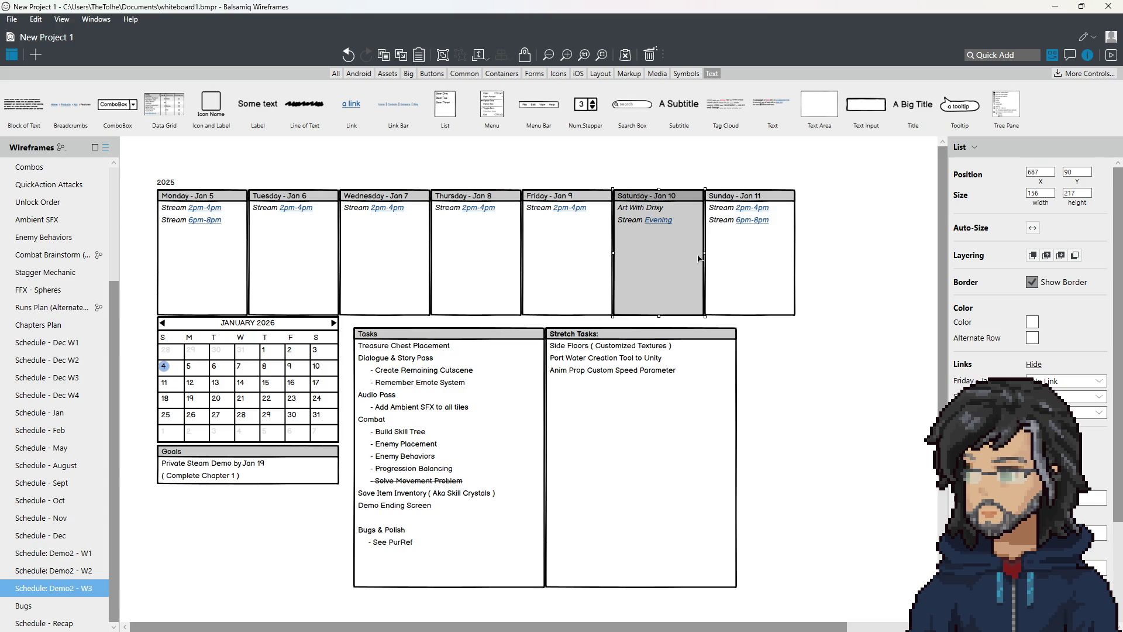
click(745, 258)
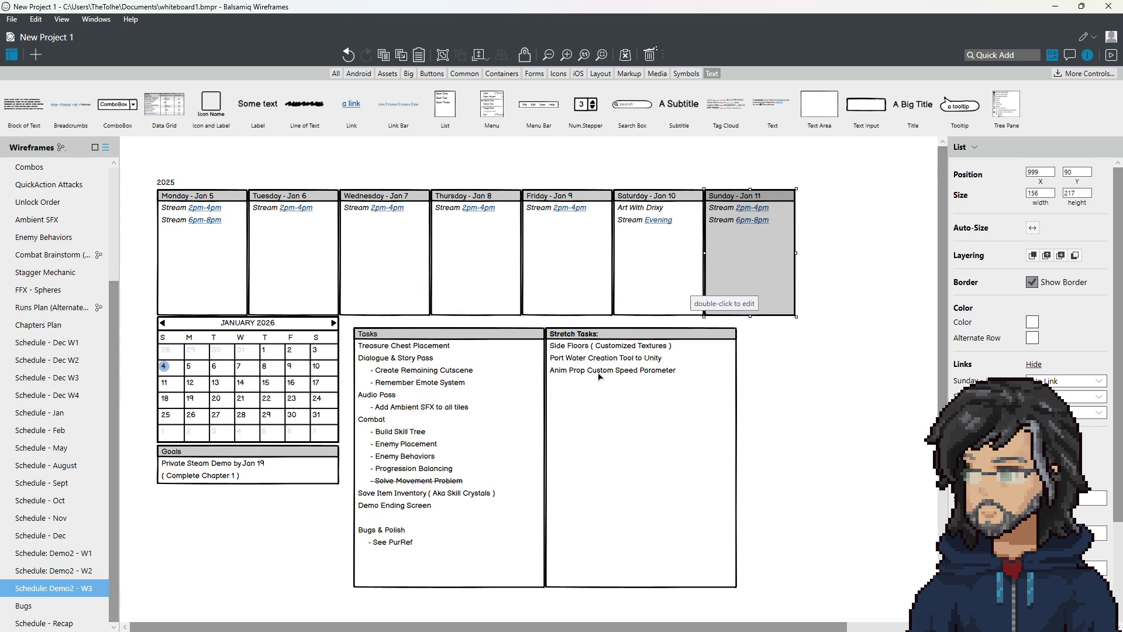
drag(430, 356, 434, 356)
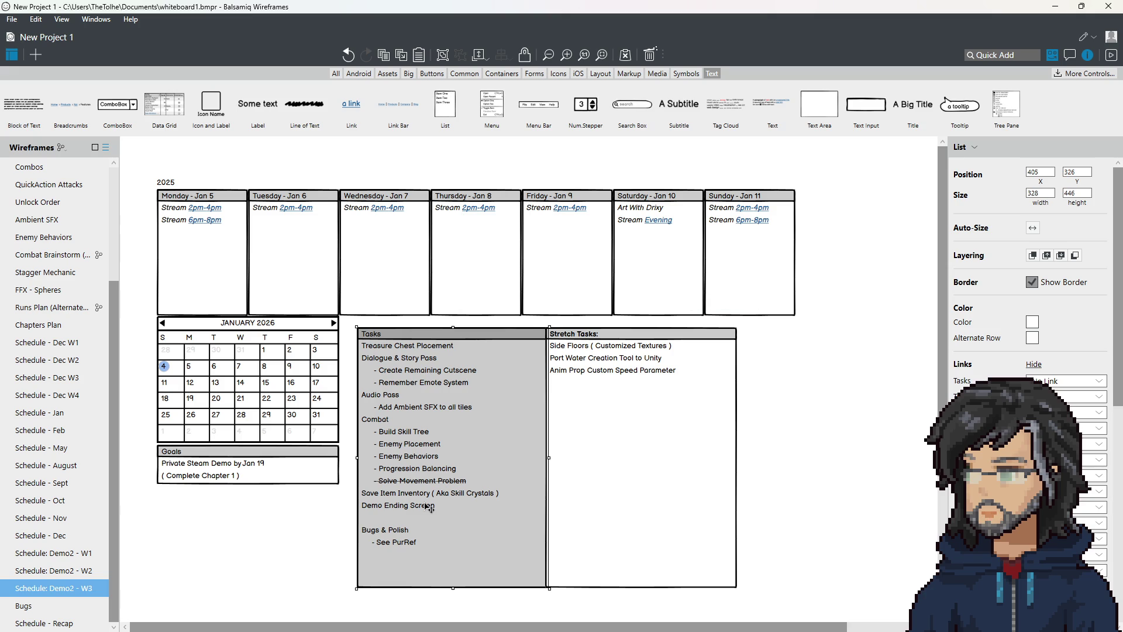